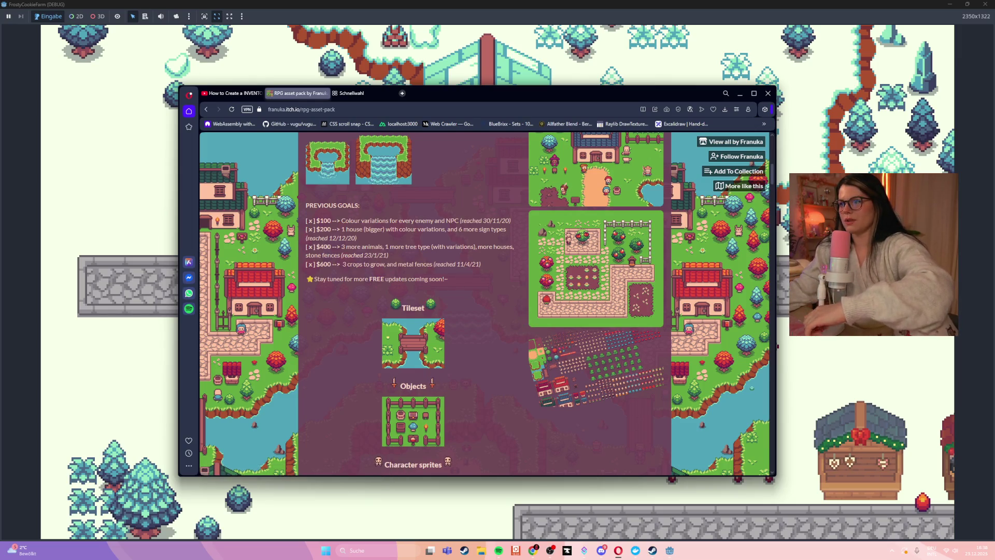
- Bring the running game back and walk the character up the dirt path to the Flores shop
key(alt+Tab)
key(Right)
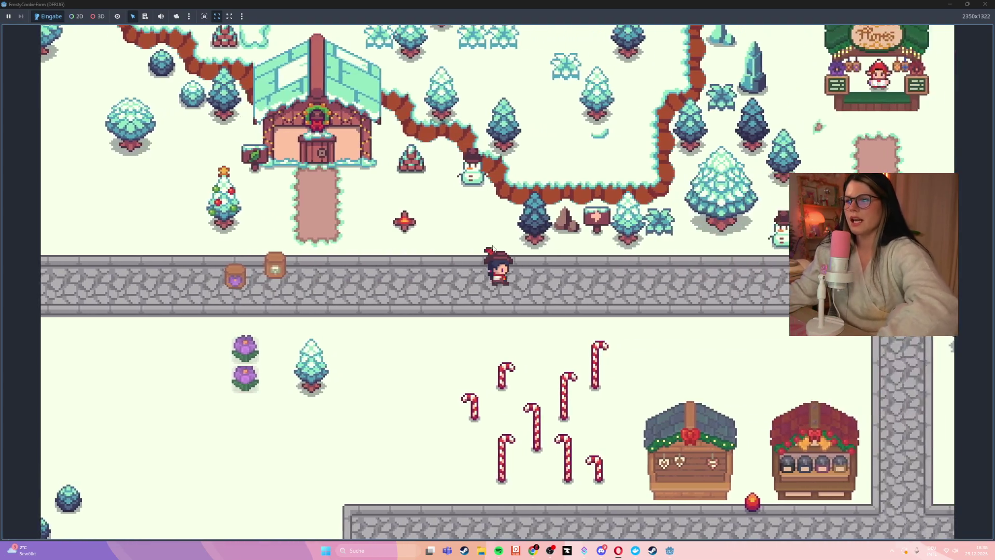
key(Up)
key(Right)
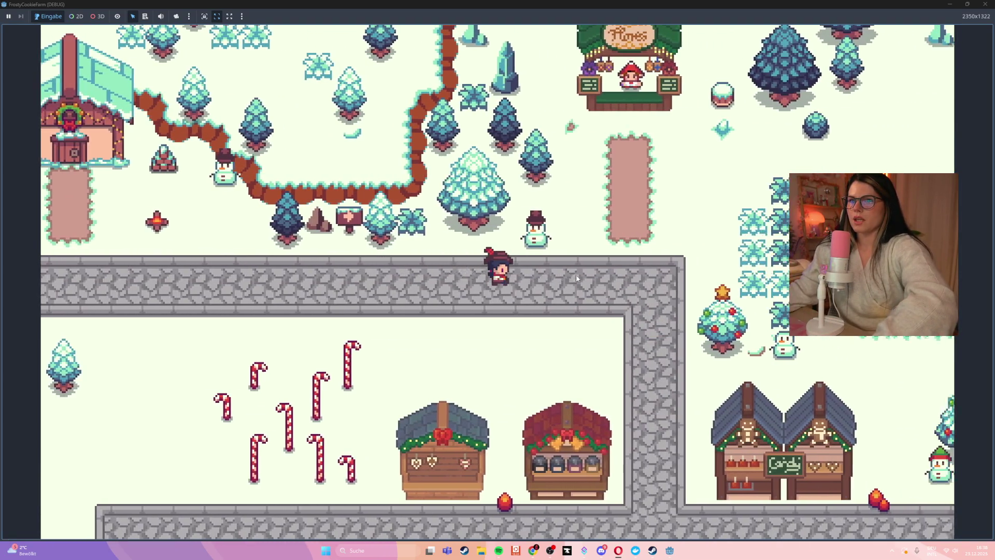
key(Up)
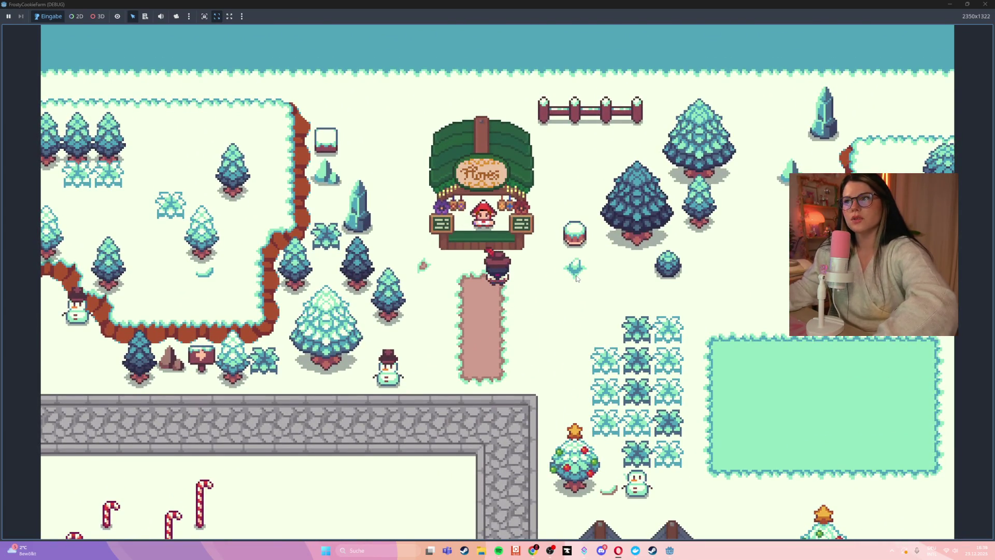
key(Down)
key(Up)
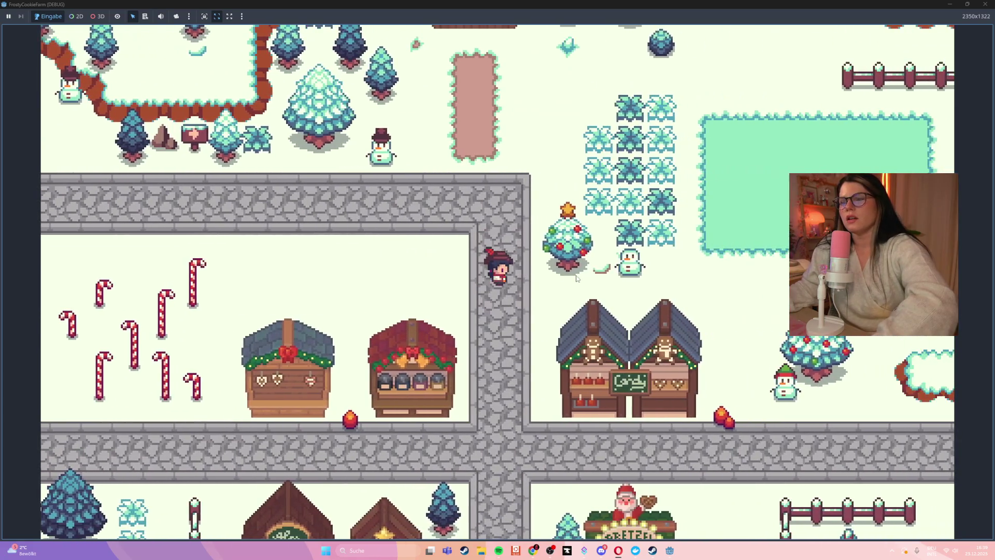
key(Up)
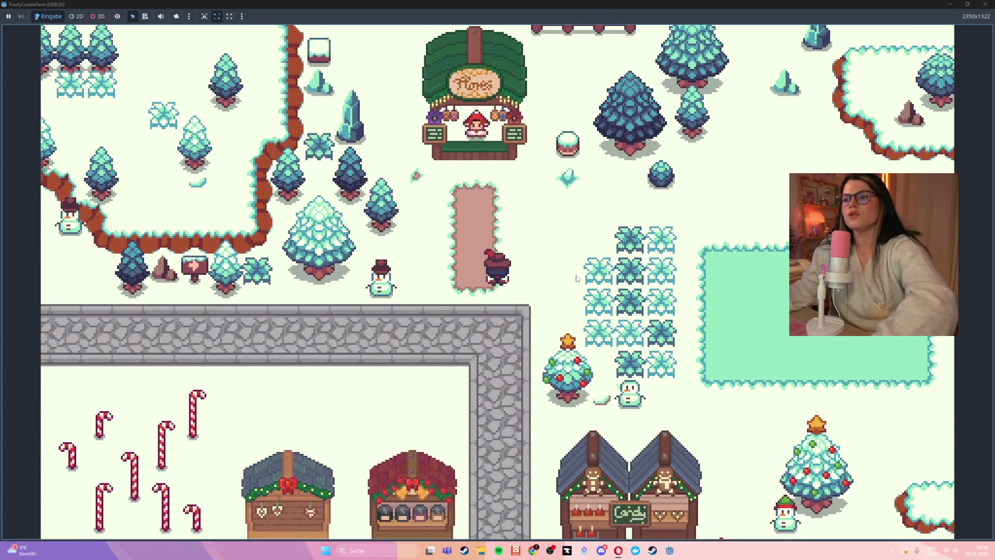
key(Up)
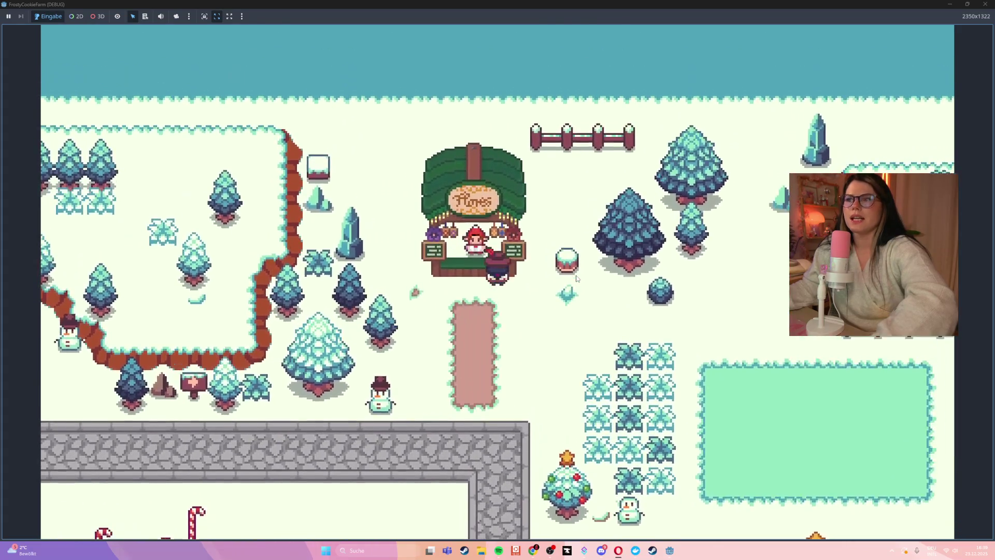
key(Down)
key(Down)
- Walk the character from the shop down to the stone-wall corner and along the vertical road
key(Right)
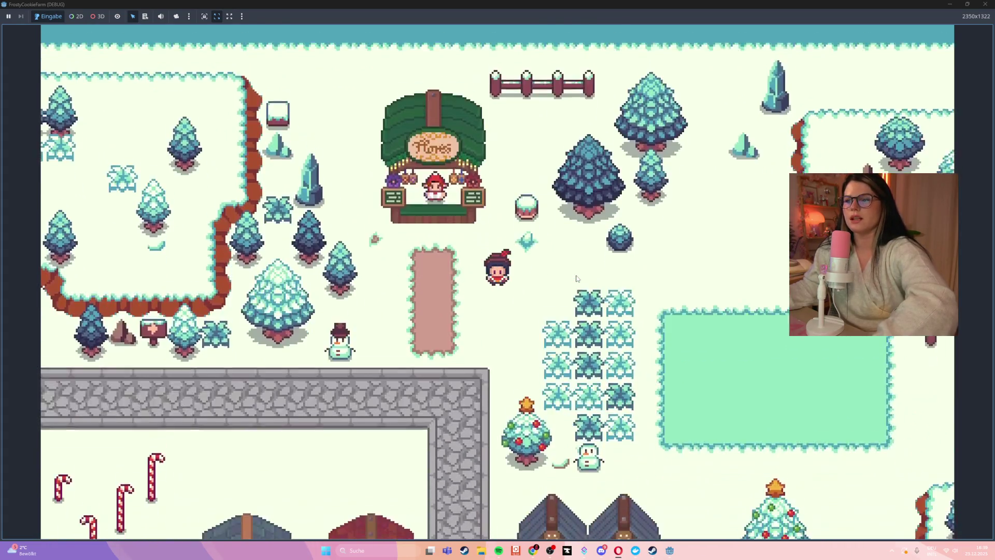
key(Down)
key(Left)
key(Up)
key(Down)
key(Down)
key(Right)
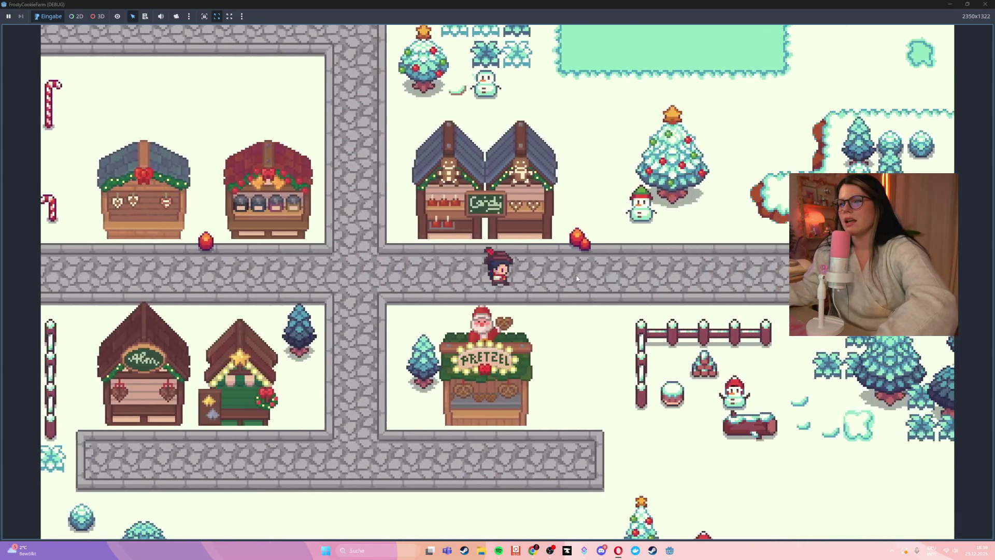
key(Right)
key(Up)
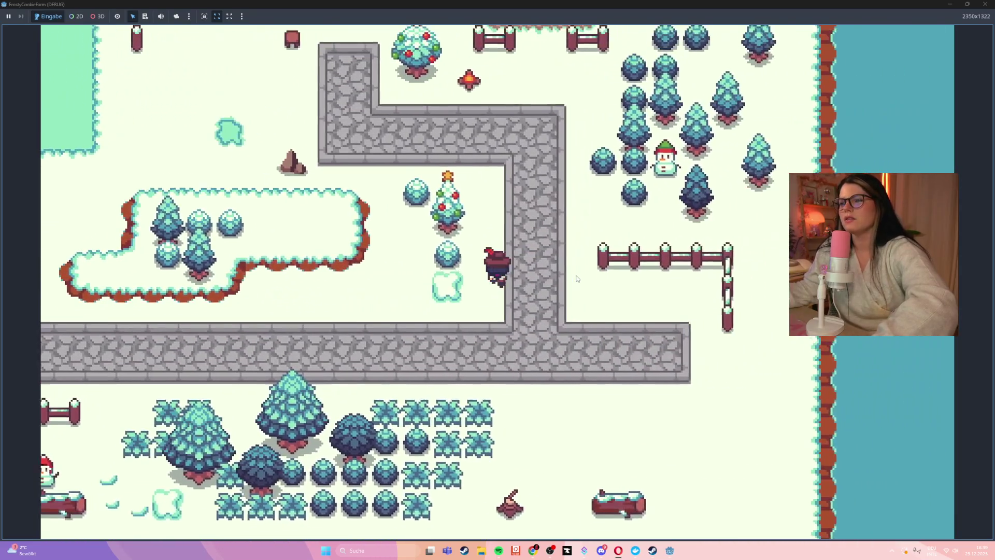
key(Up)
- Walk the character left past the market stalls, then up the vertical road
key(Right)
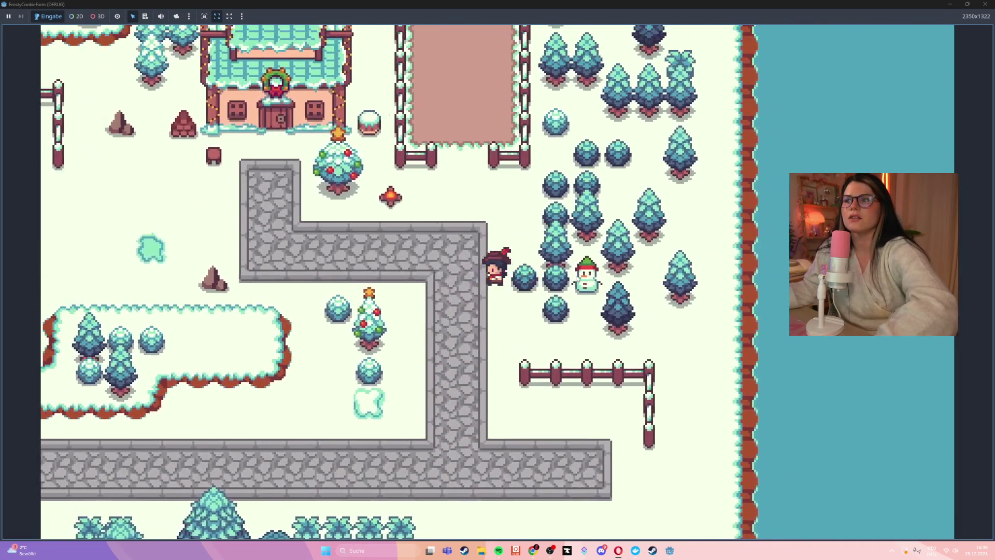
key(Down)
key(Left)
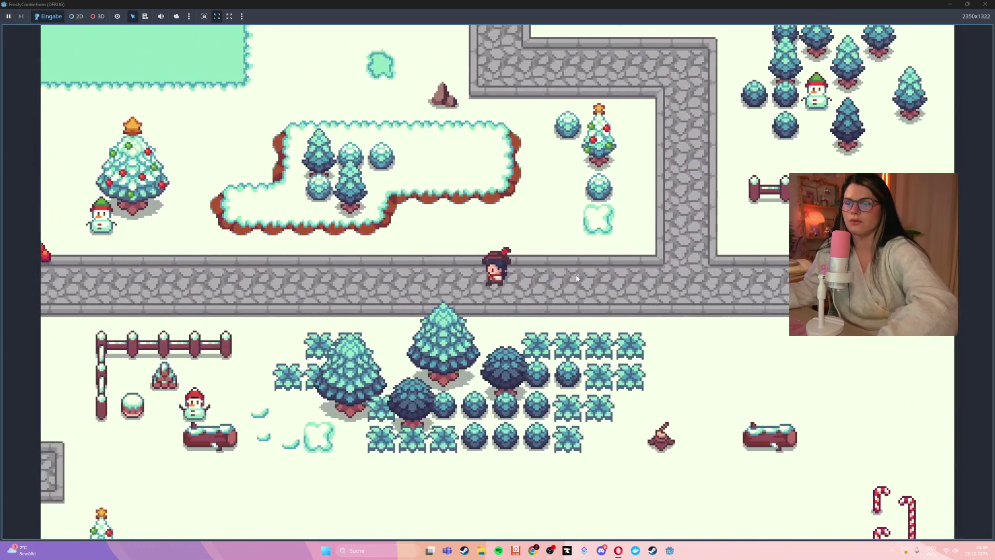
key(Left)
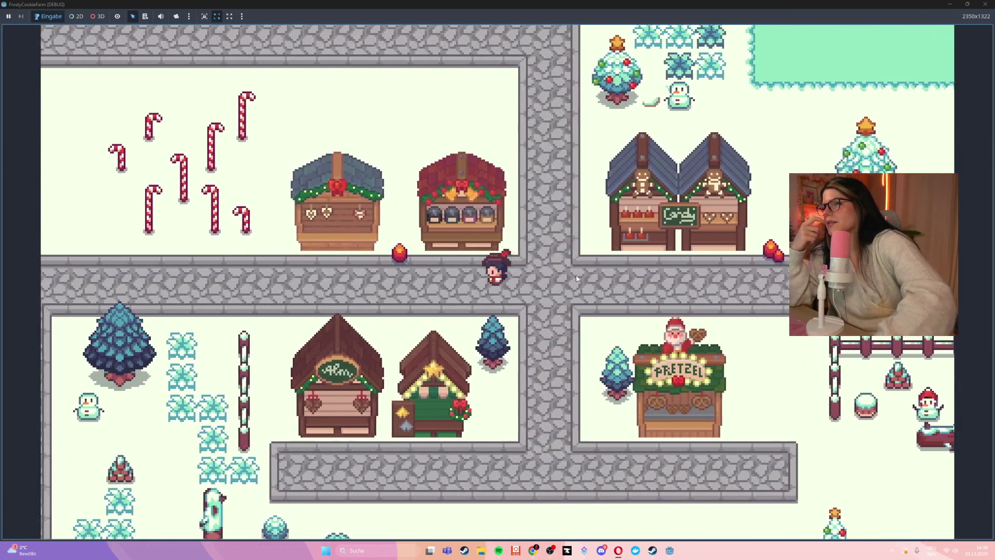
key(Right)
key(Up)
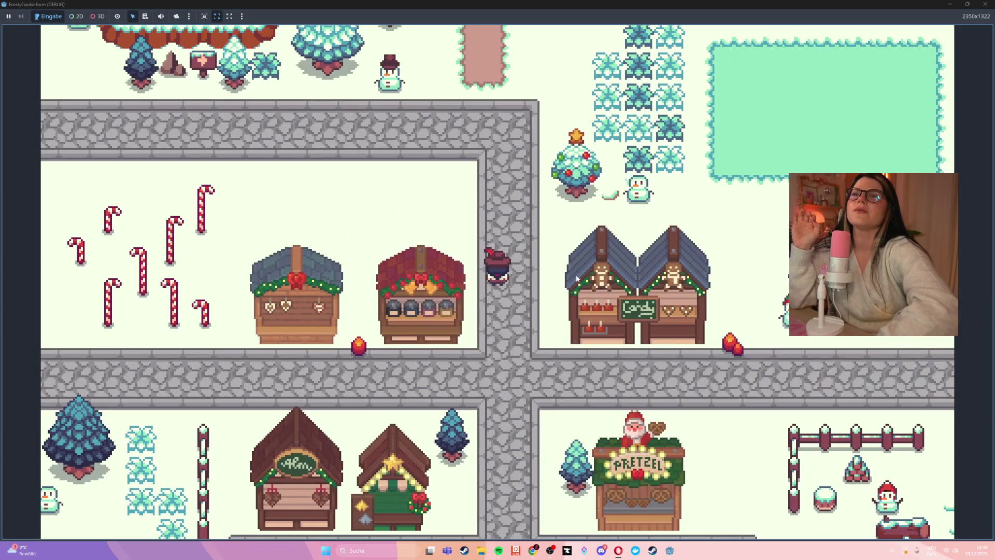
key(Up)
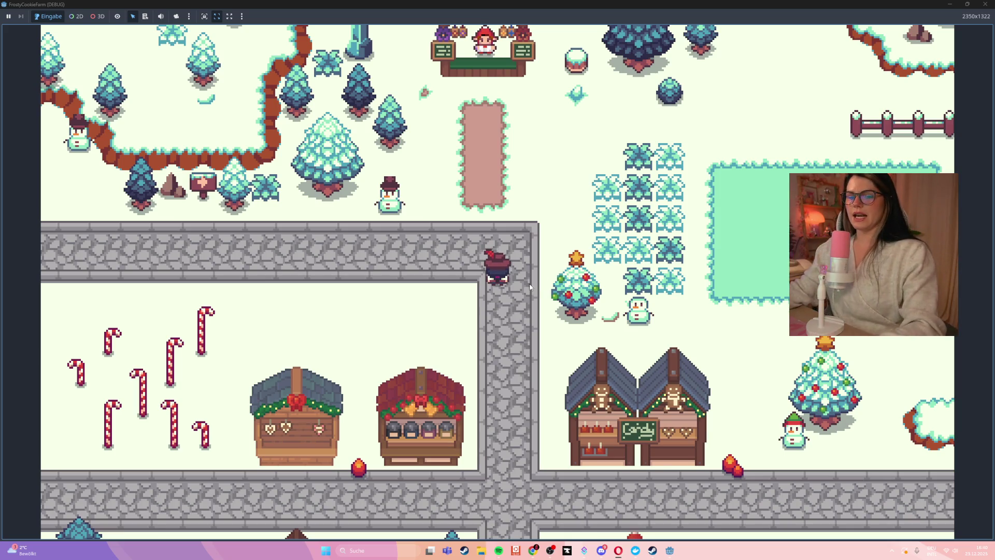
- Walk the character far west along the stone road to the Christmas tree and back
key(w)
key(s)
key(a)
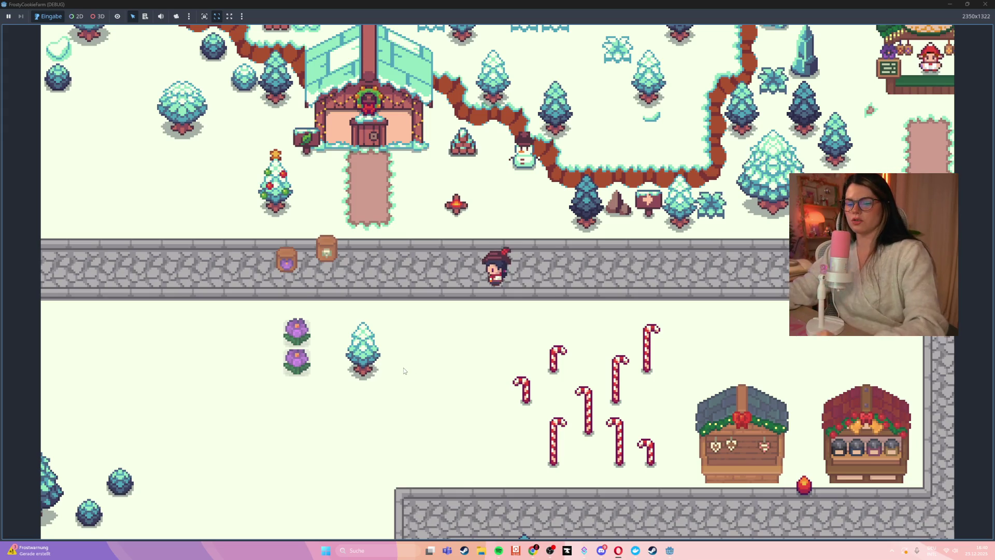
key(w)
key(a)
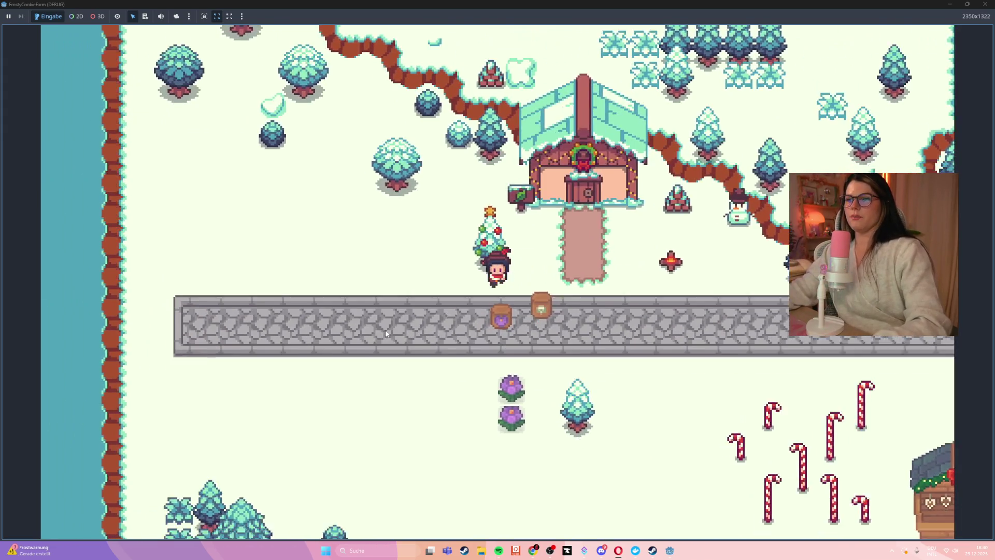
key(s)
key(d)
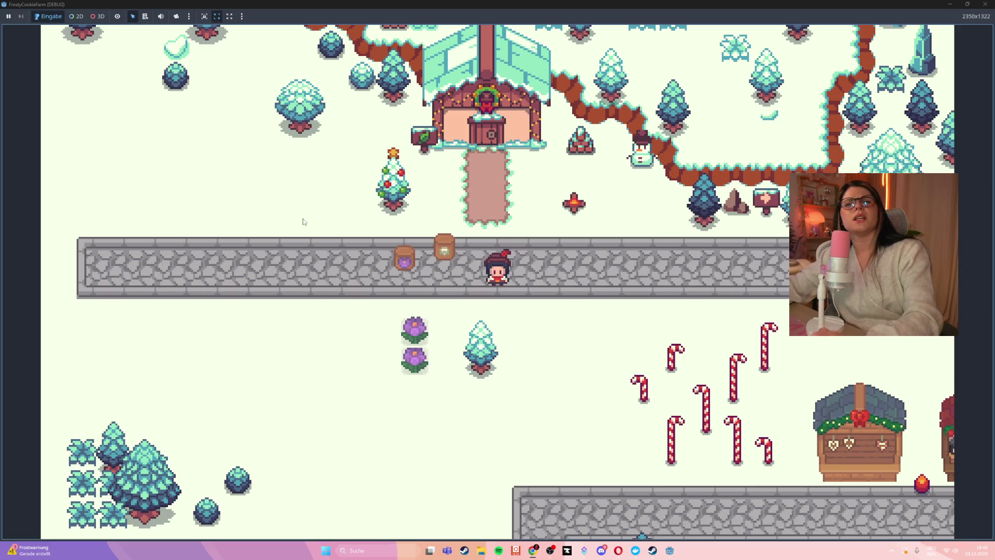
- Walk the character west toward the shore barrels, then close the game window
key(d)
key(d)
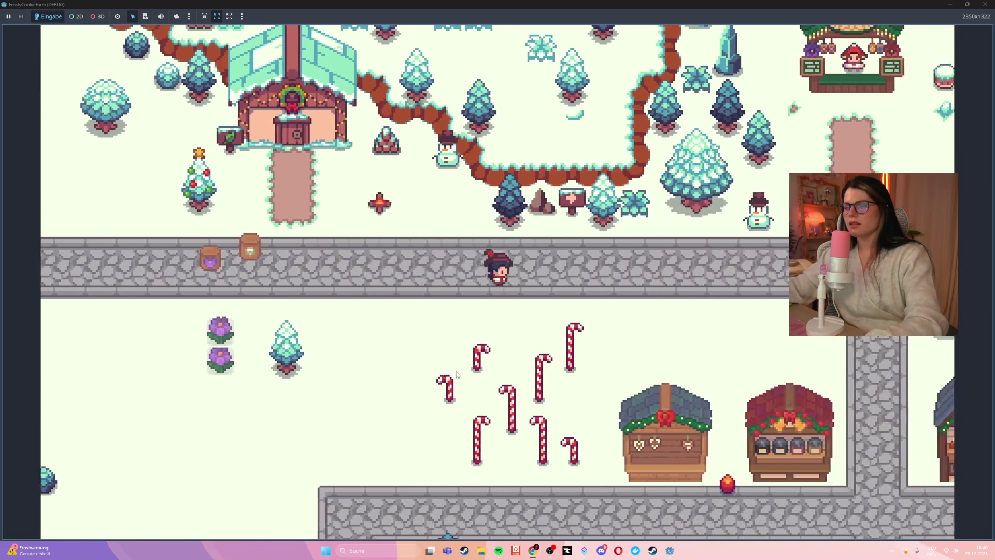
key(w)
key(a)
key(s)
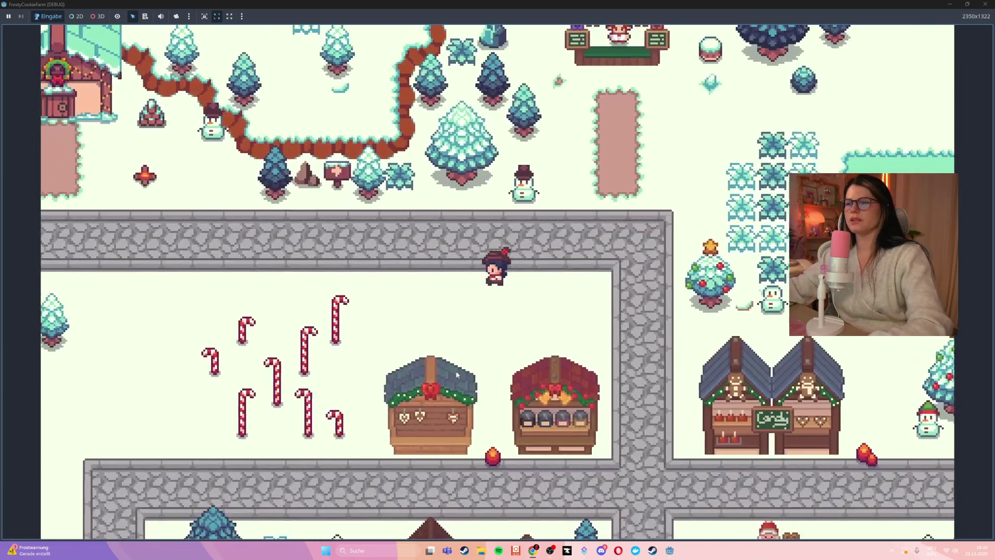
key(a)
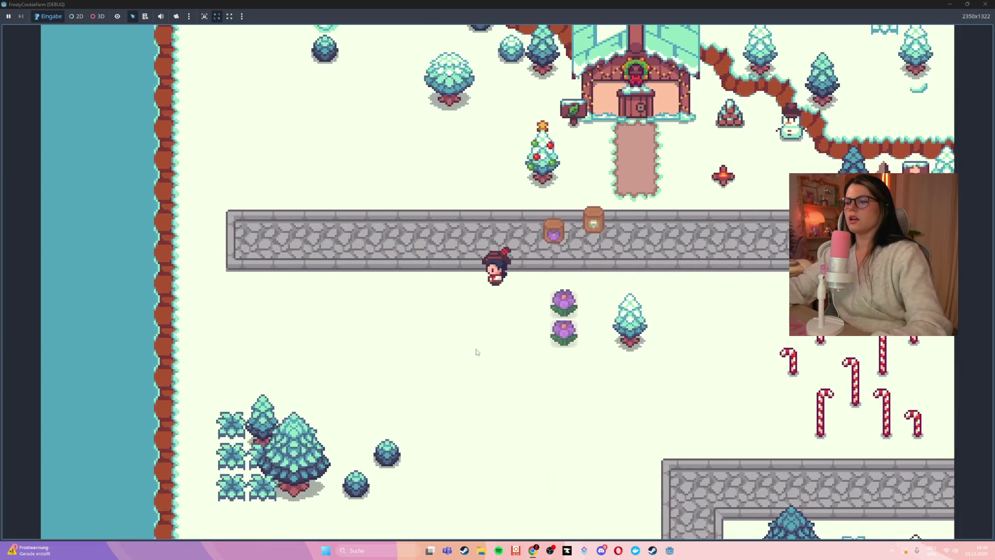
key(w)
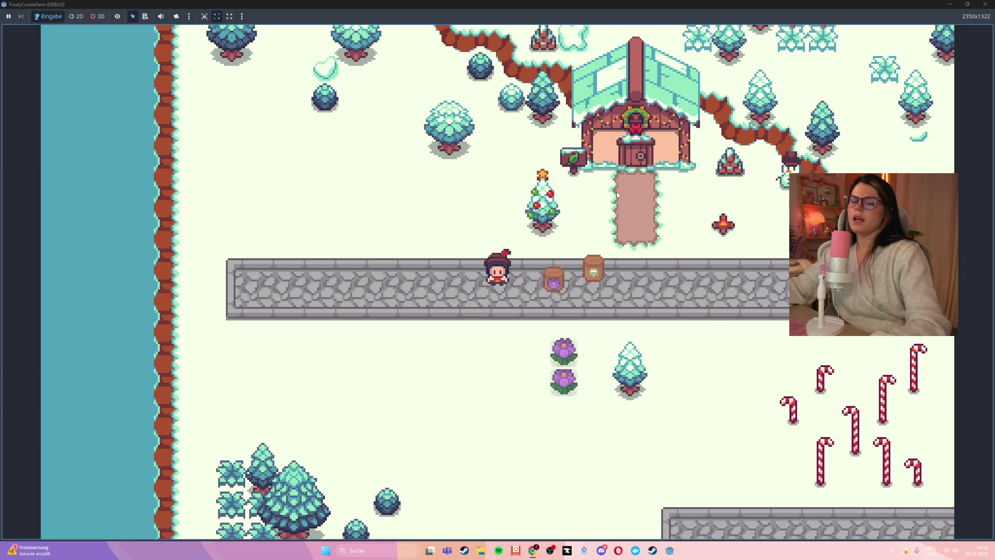
click(985, 4)
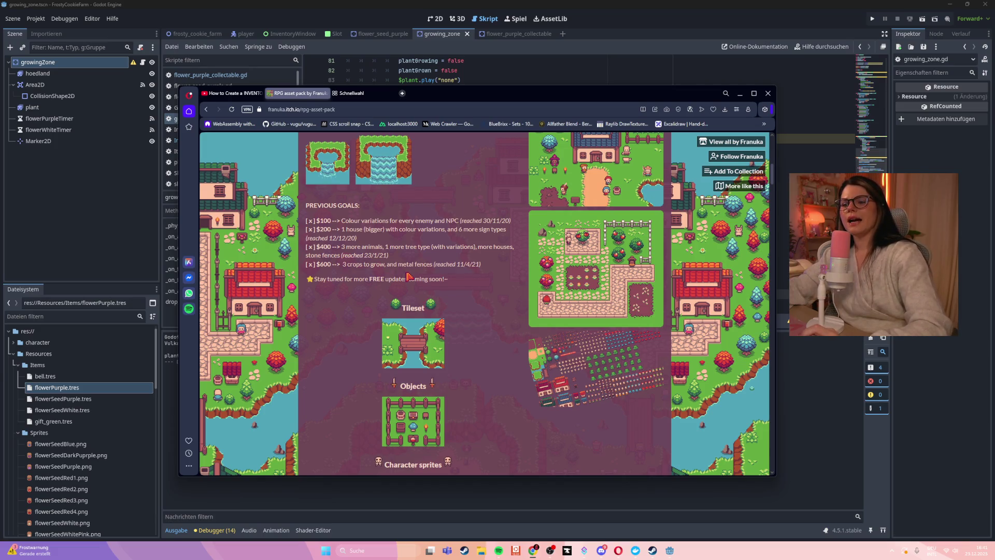
- Browse the itch.io RPG asset pack page, then minimize it and place the caret on growing_zone.gd line 101
scroll(409, 277, down, 3)
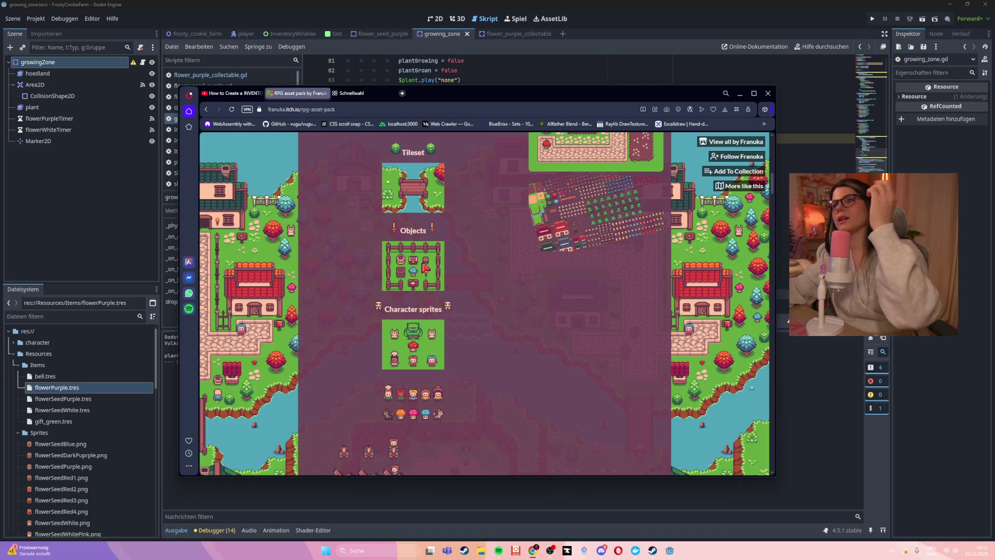
scroll(529, 341, down, 1)
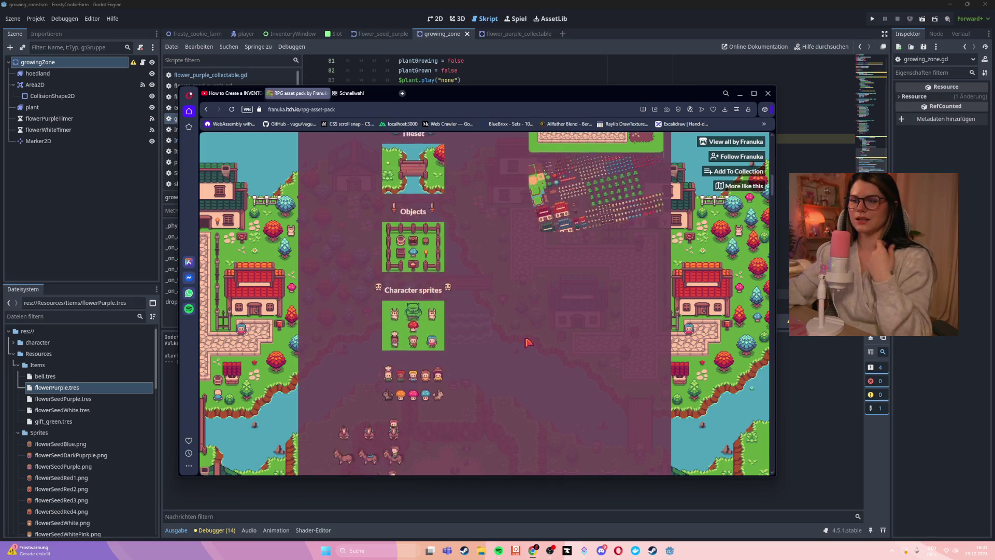
scroll(529, 342, down, 5)
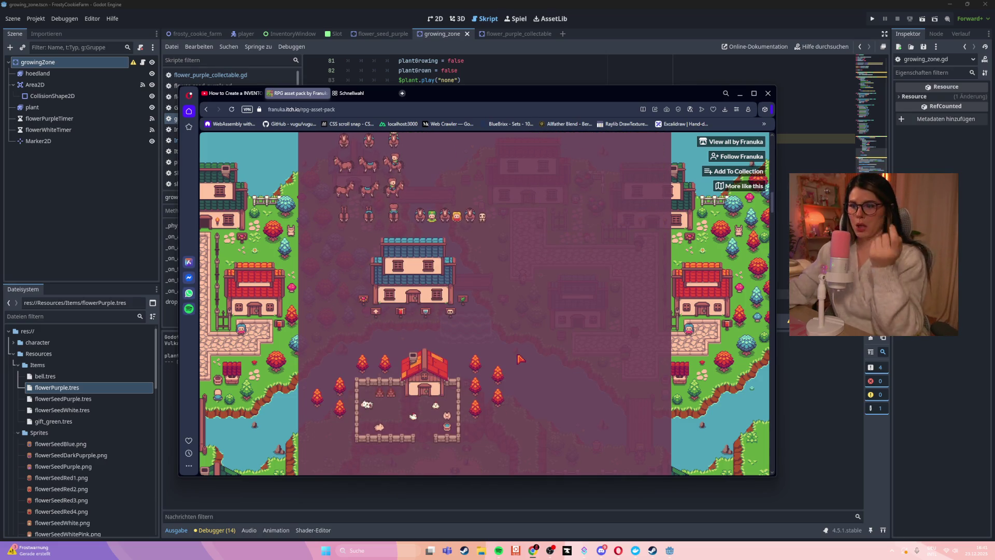
scroll(518, 357, down, 4)
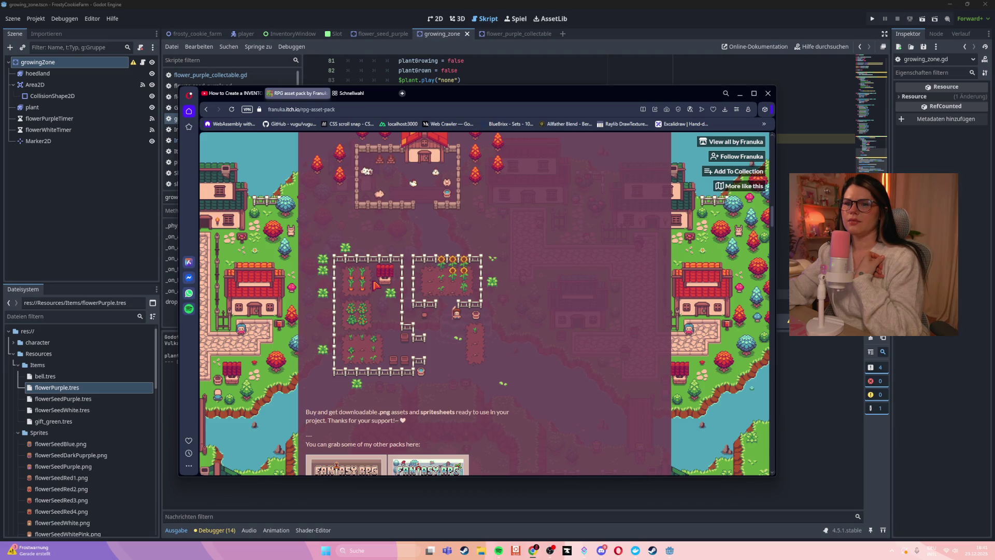
scroll(373, 284, down, 5)
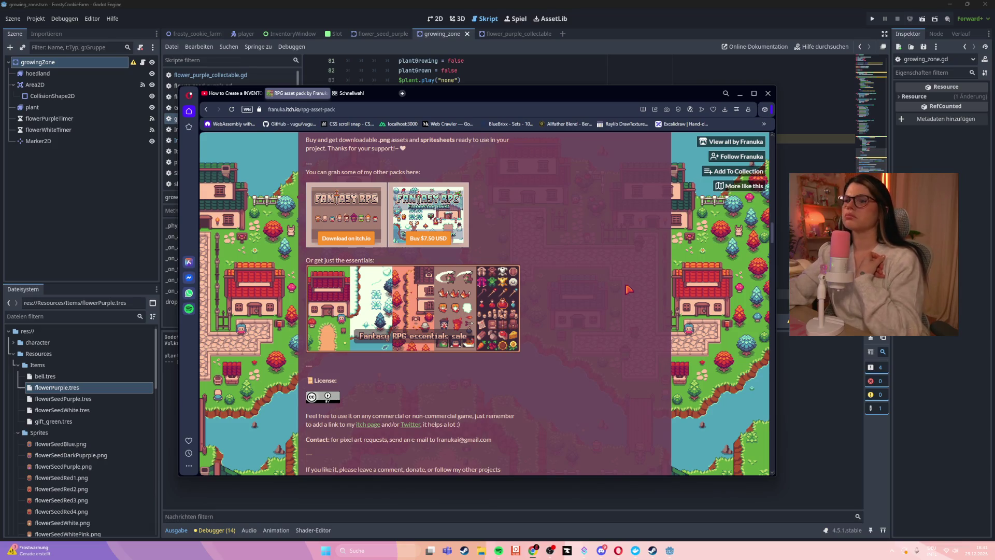
scroll(625, 285, up, 15)
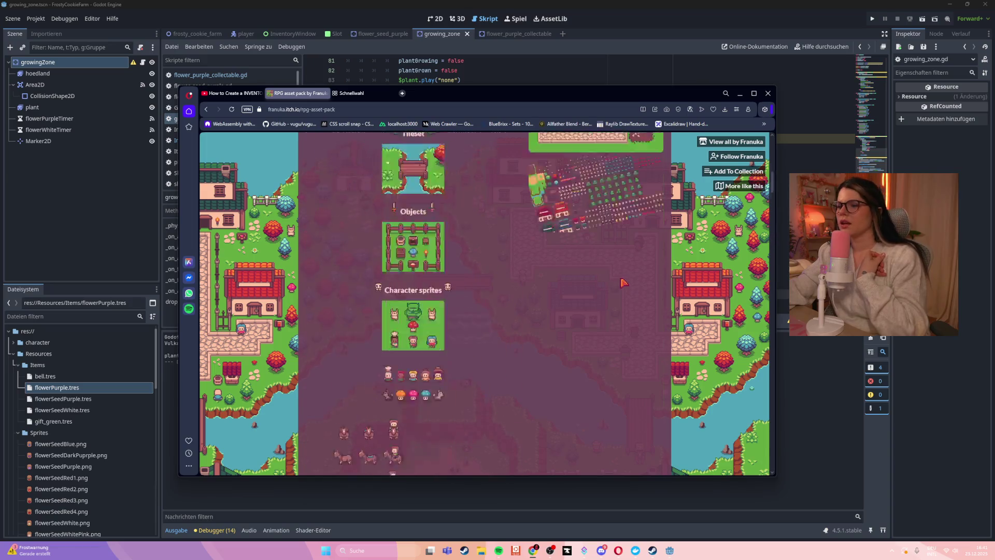
scroll(648, 285, down, 5)
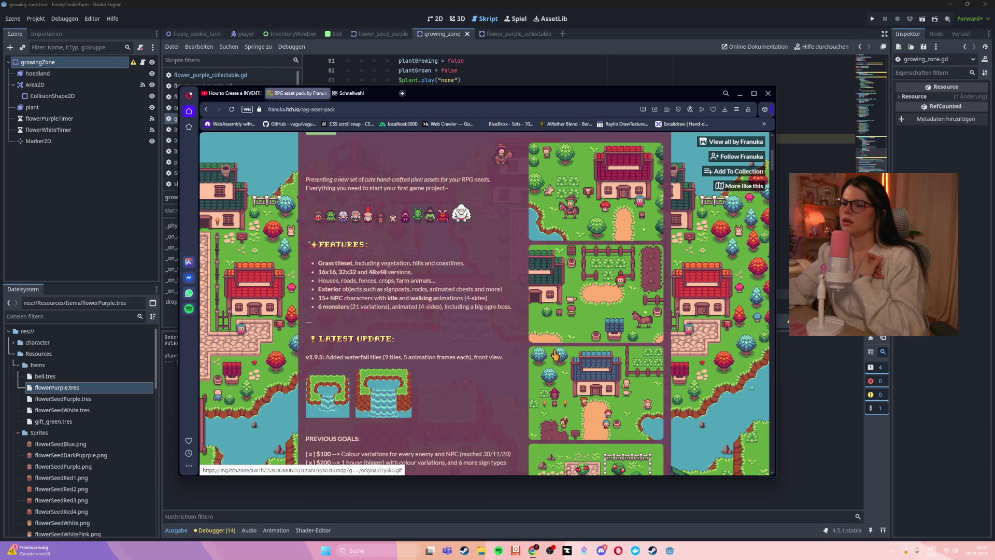
scroll(544, 347, down, 4)
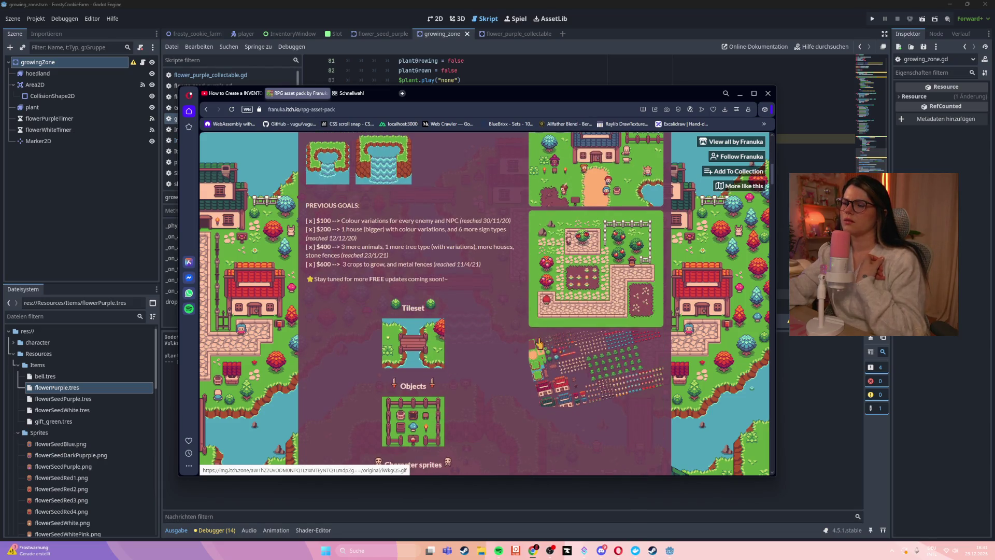
click(739, 95)
click(628, 252)
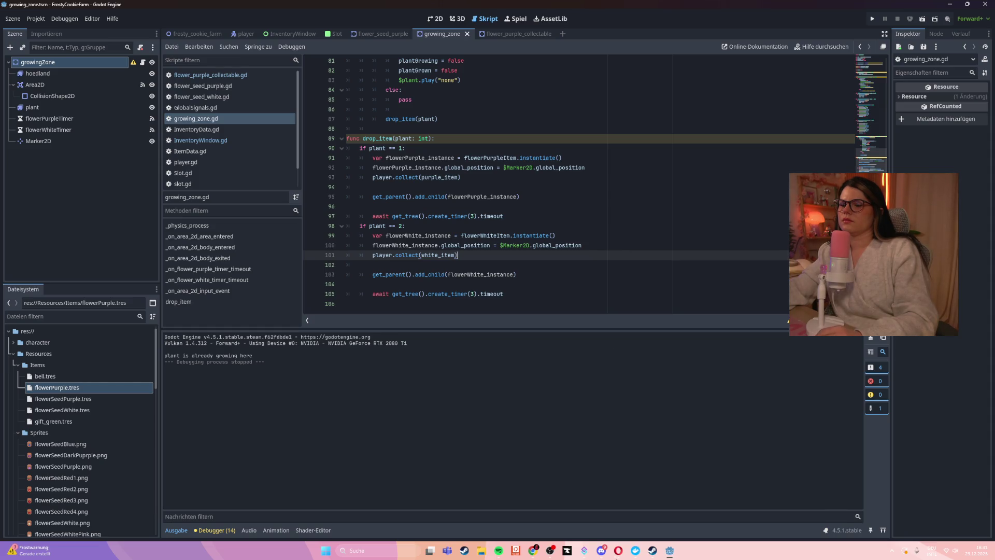
- Close the stray Error window from its taskbar preview and switch to ChatGPT
mouse_move(635, 550)
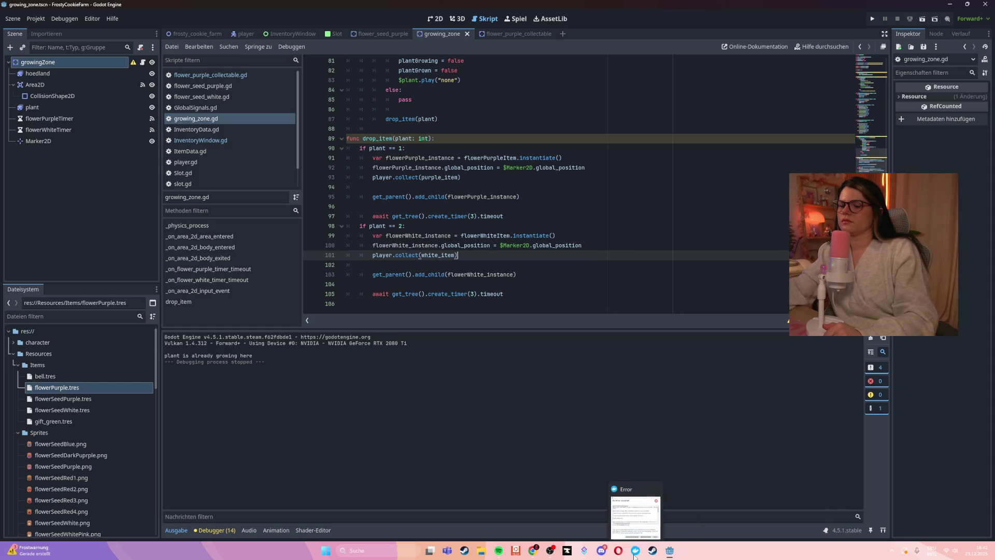
click(655, 483)
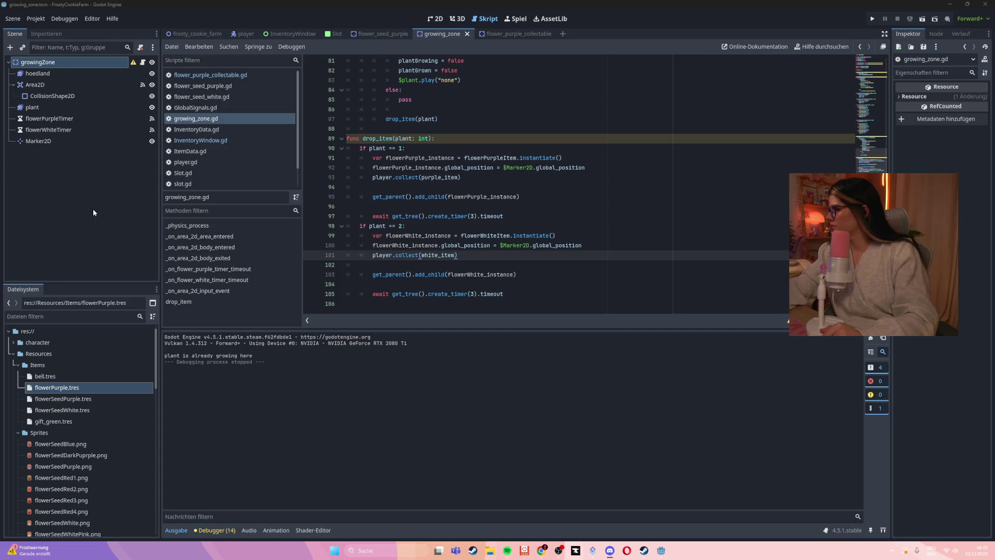
mouse_move(540, 553)
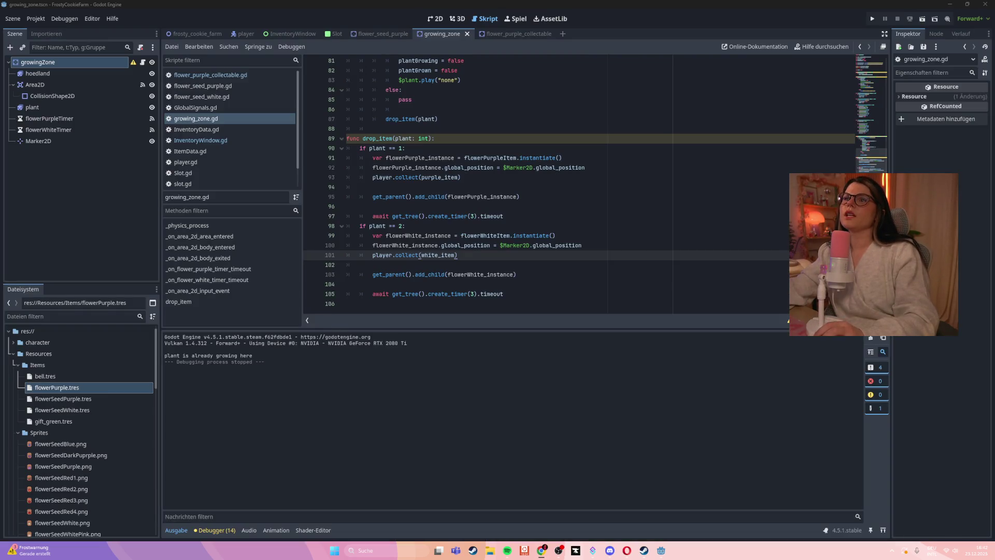
key(alt+Tab)
- Move the ChatGPT window lower right and scroll back up to the Slot.gd and SlotData answer
mouse_move(355, 21)
mouse_down()
mouse_move(355, 42)
mouse_move(448, 57)
mouse_up()
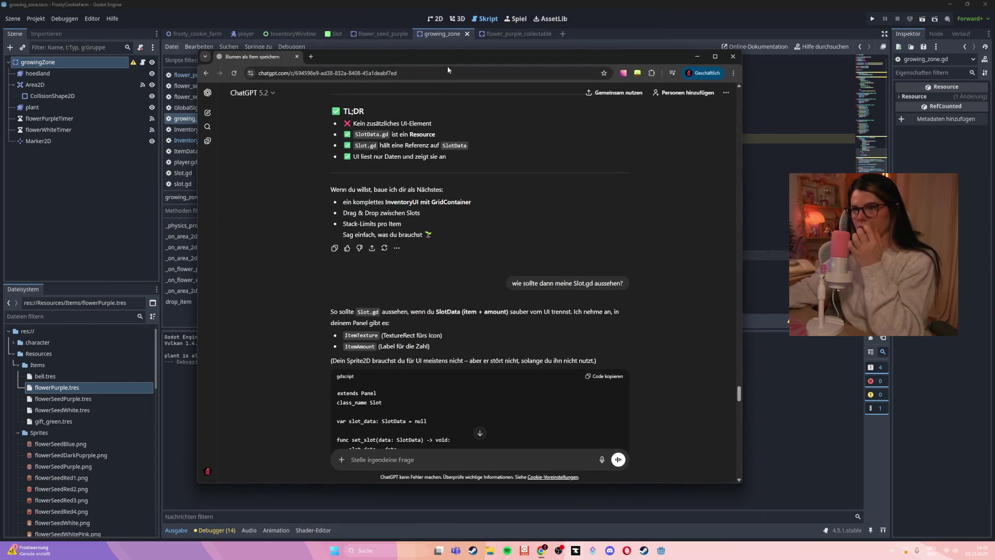
scroll(441, 243, up, 4)
scroll(462, 279, up, 3)
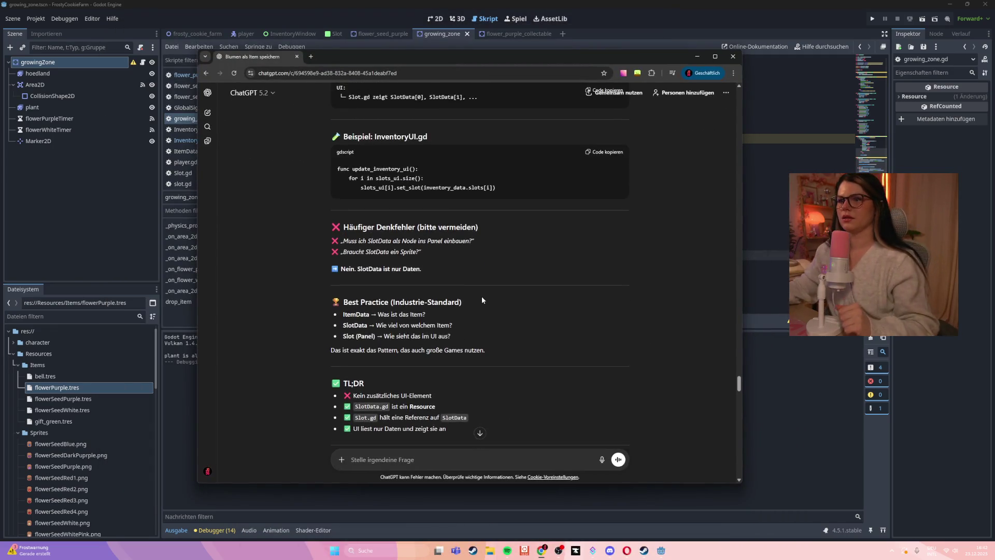
scroll(521, 280, up, 2)
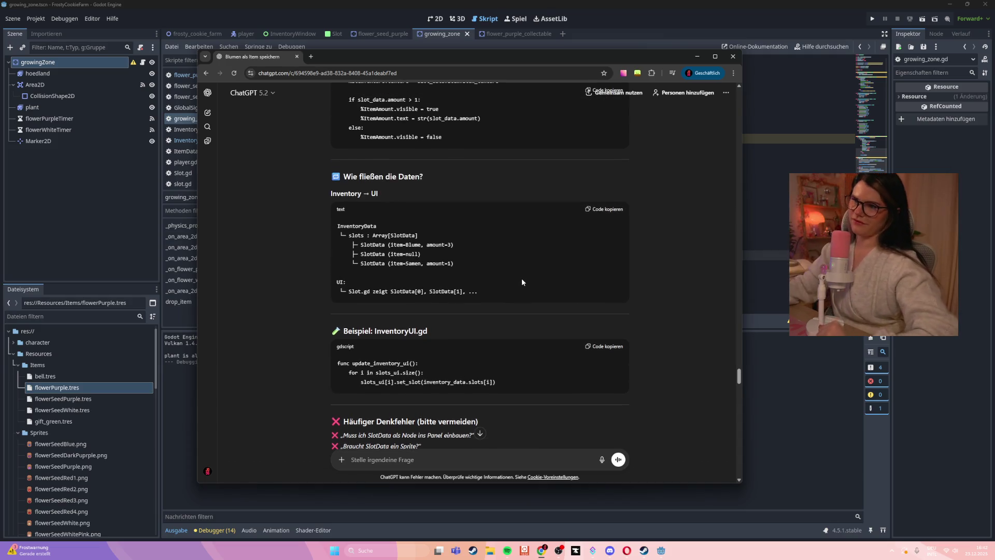
scroll(516, 275, up, 4)
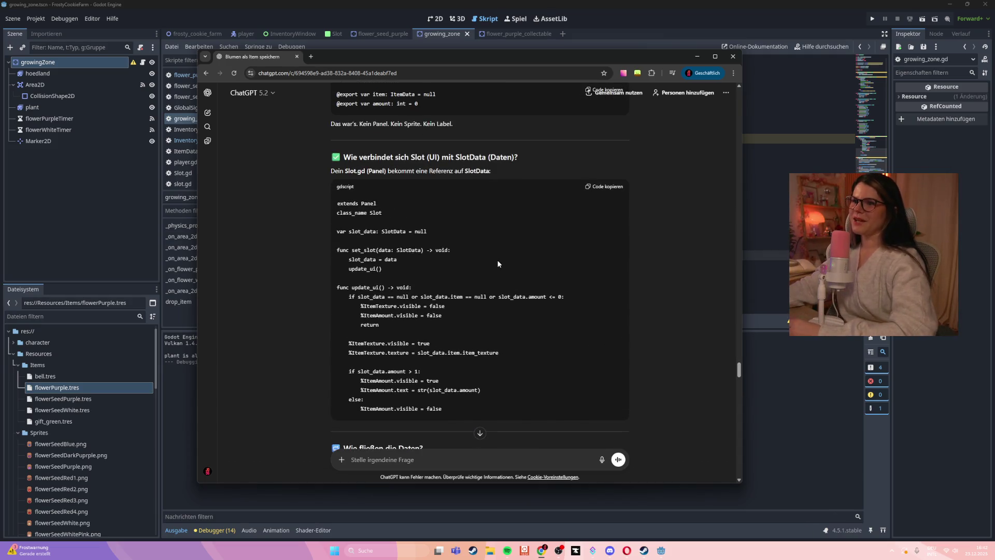
scroll(497, 260, up, 3)
scroll(497, 259, up, 2)
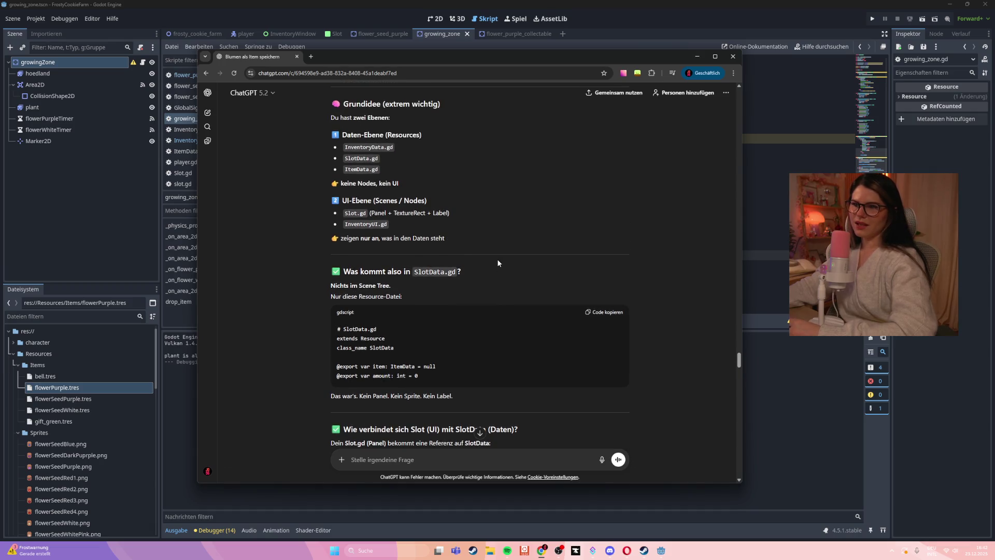
scroll(496, 259, up, 2)
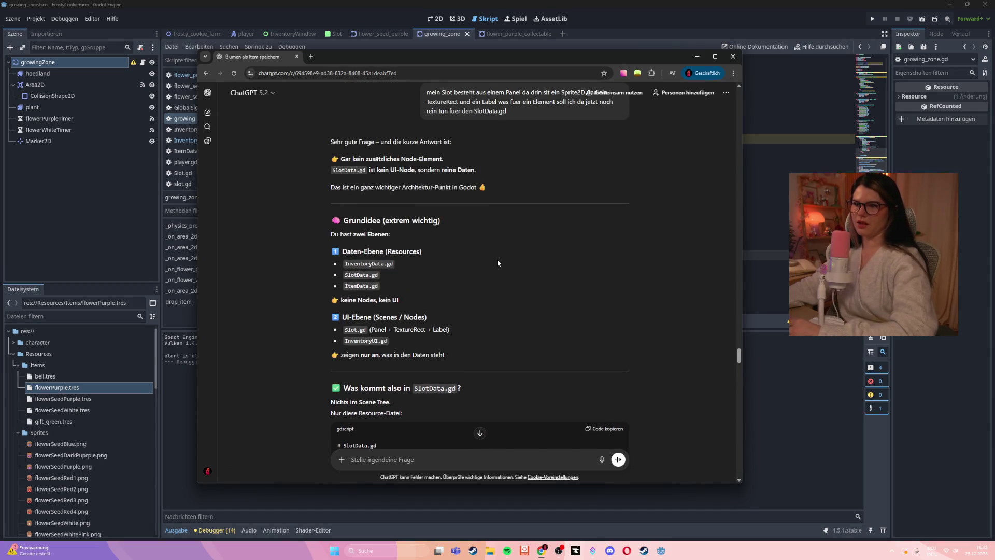
scroll(496, 263, up, 2)
- Read down through the reply to the InventoryUI.gd update_inventory_ui example
scroll(496, 263, down, 1)
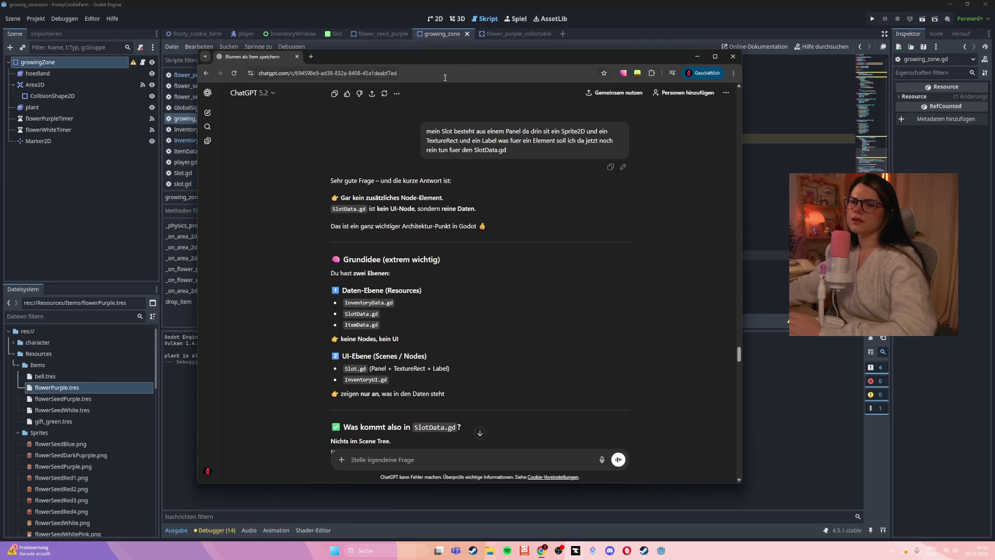
scroll(399, 341, down, 3)
scroll(534, 293, down, 3)
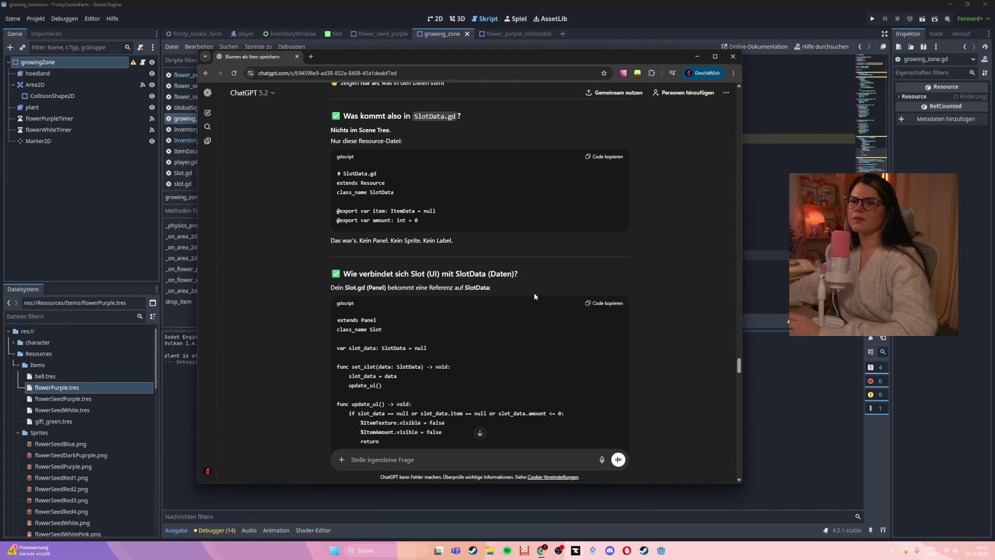
scroll(419, 267, down, 2)
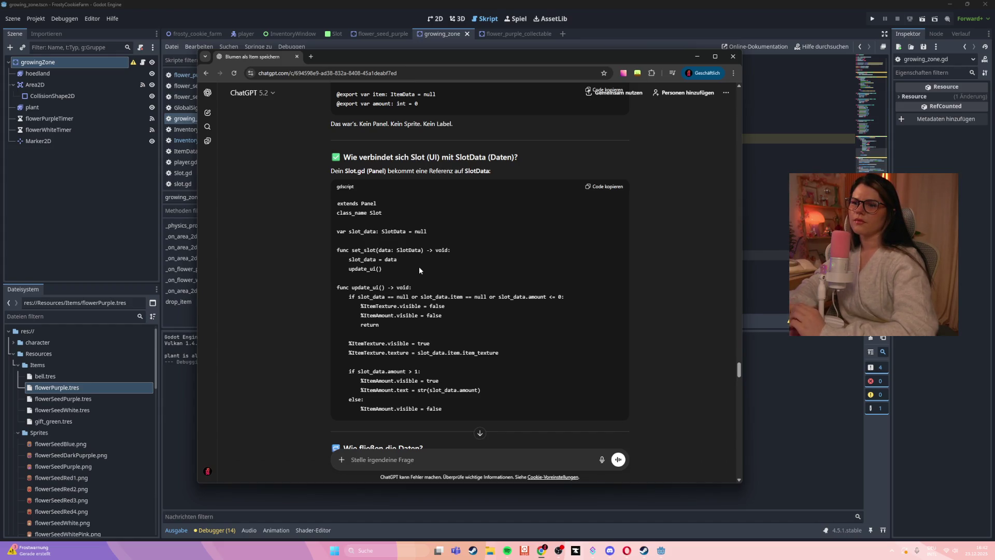
scroll(420, 269, down, 1)
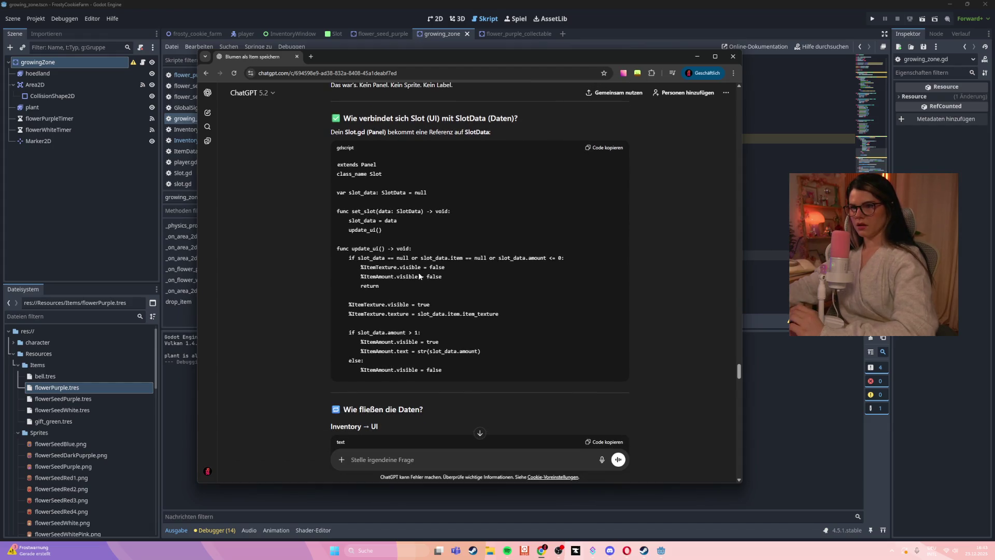
scroll(418, 272, down, 3)
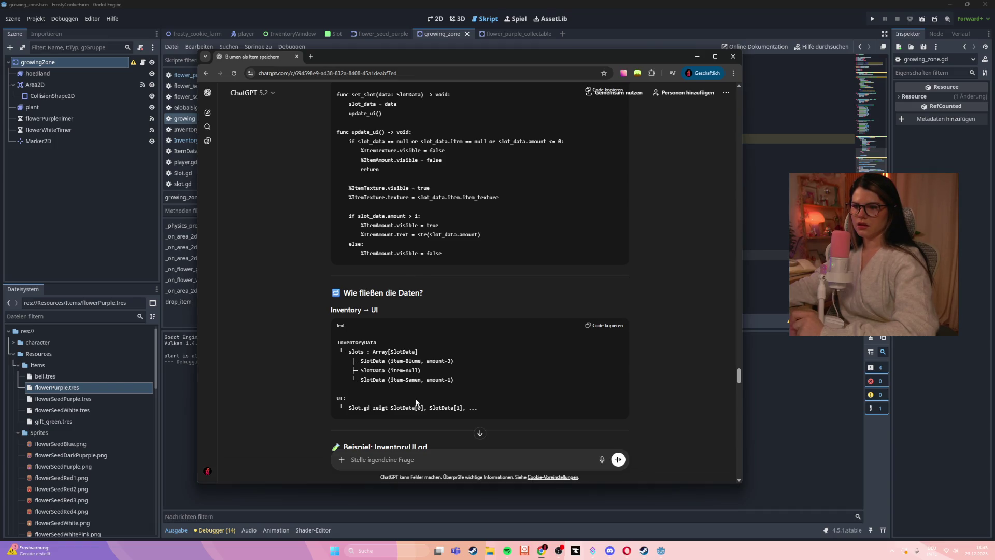
scroll(436, 375, down, 2)
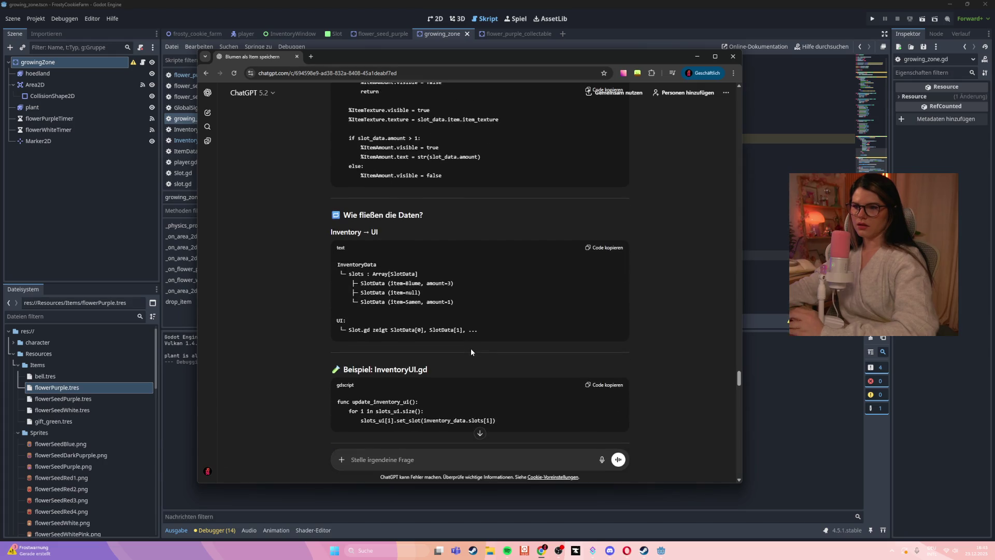
- Move ChatGPT off screen, open InventoryData.gd, and select SlotData on line 5
drag(411, 52, 412, 0)
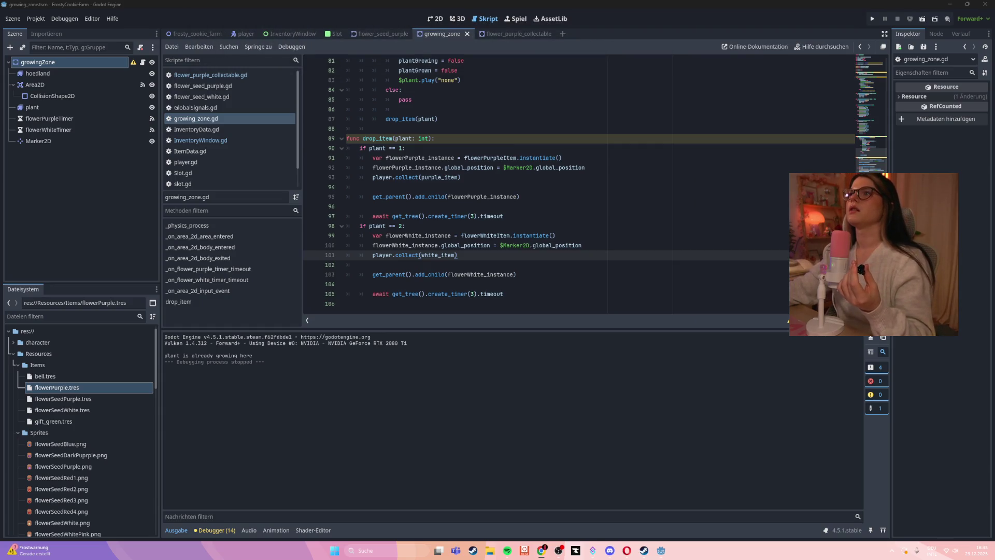
click(496, 169)
scroll(497, 172, up, 5)
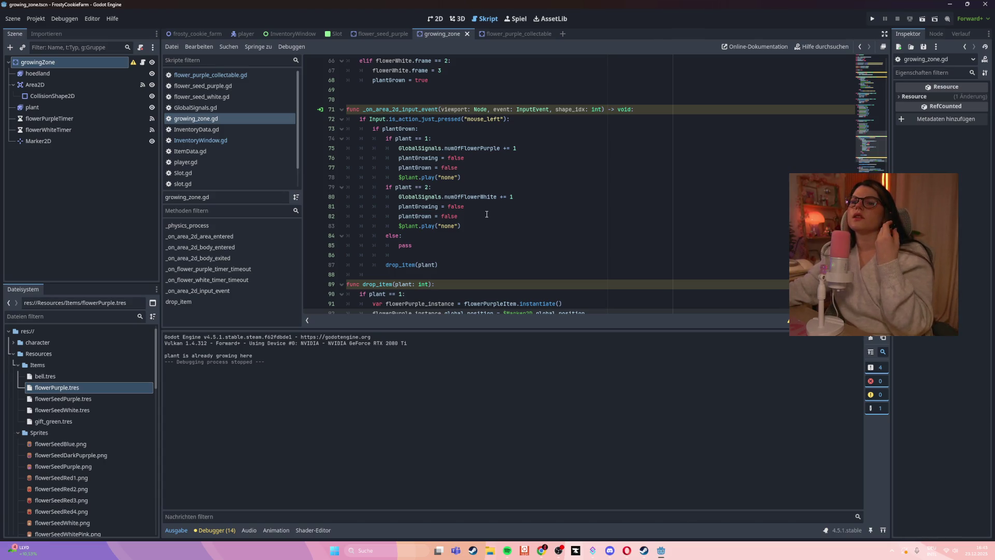
scroll(245, 67, down, 1)
click(224, 110)
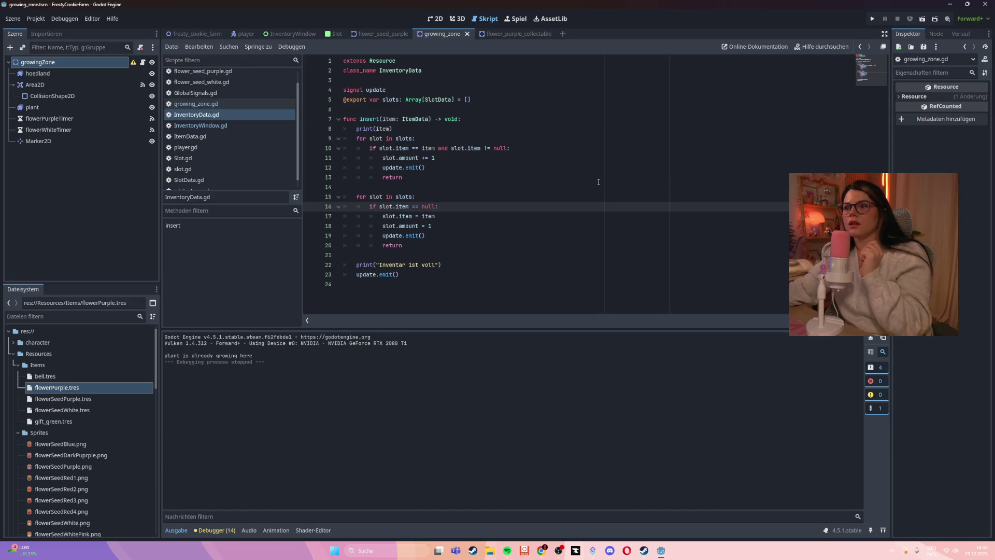
double_click(429, 99)
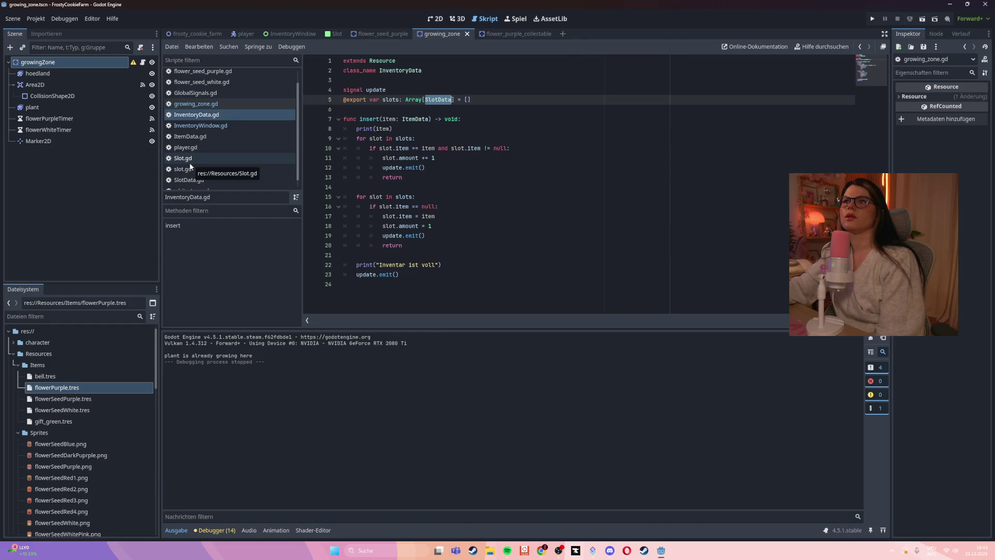
- Switch to InventoryWindow.gd from the script list
click(241, 129)
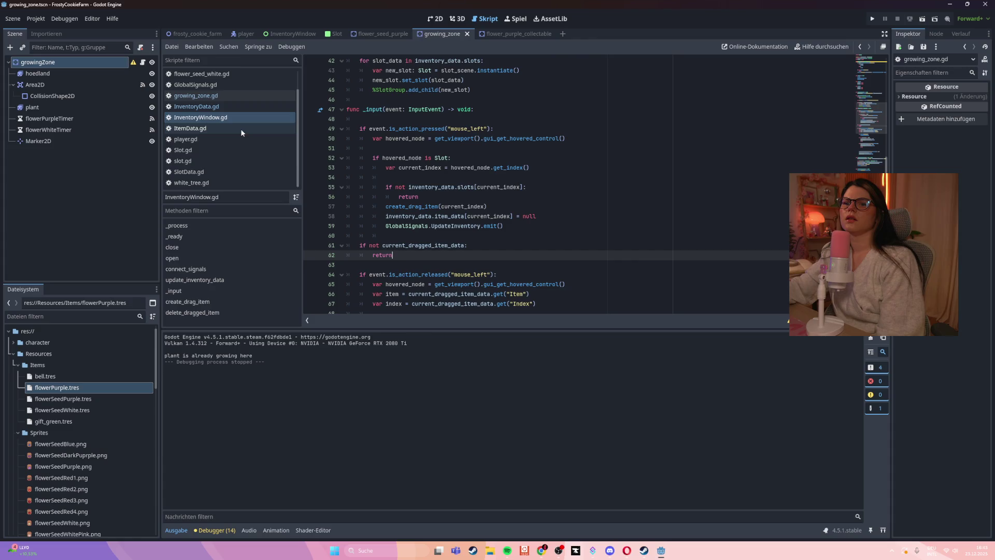
- Check the create_drag_item call in InventoryWindow.gd, then open Slot.gd
scroll(240, 129, up, 1)
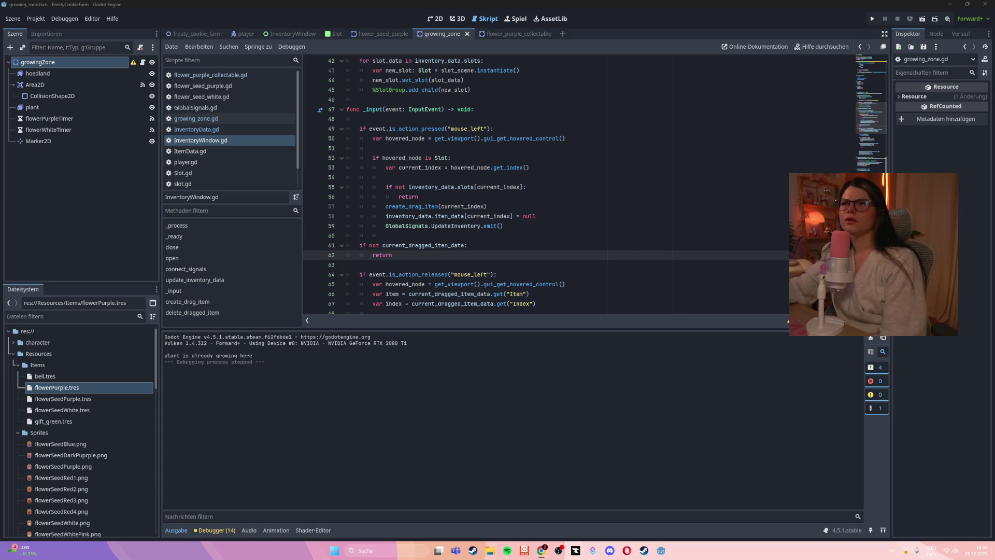
click(602, 206)
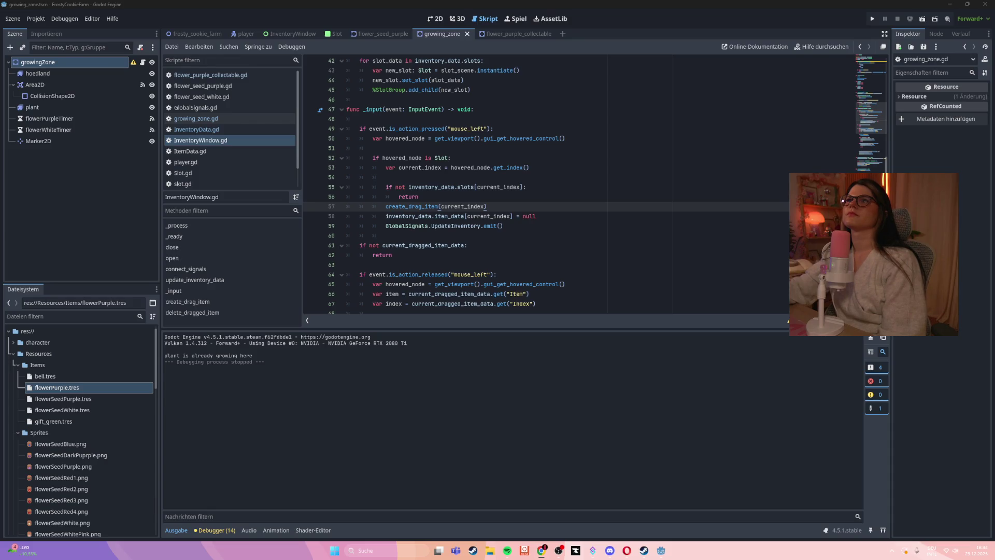
click(196, 174)
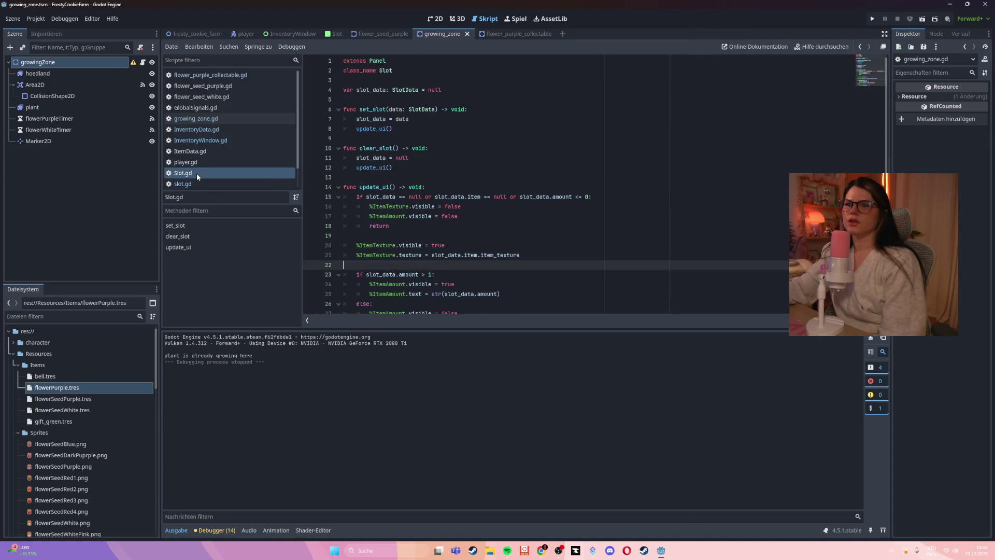
- Inspect clear_slot in Slot.gd, then return to InventoryWindow.gd at the line 55 slot check
click(505, 148)
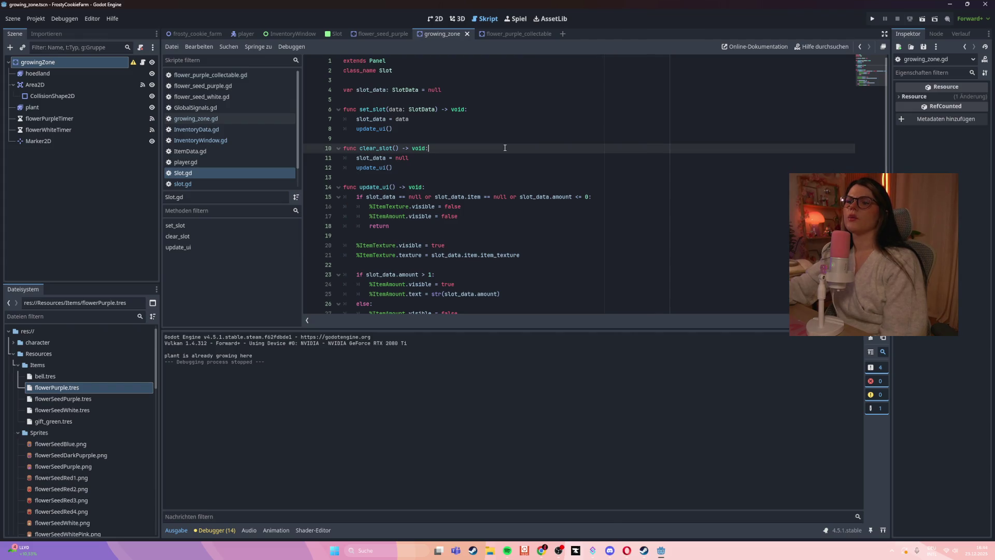
scroll(501, 149, down, 1)
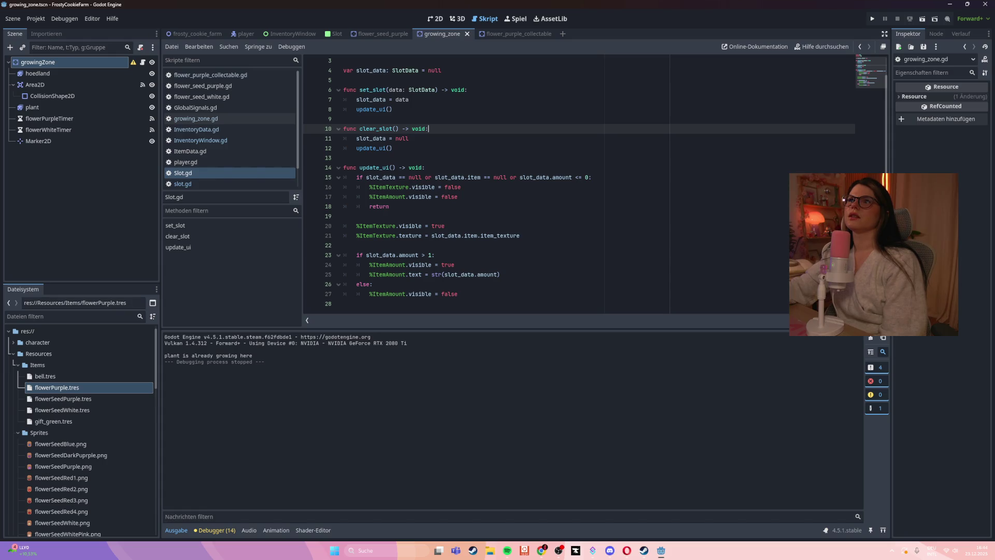
click(457, 197)
click(223, 141)
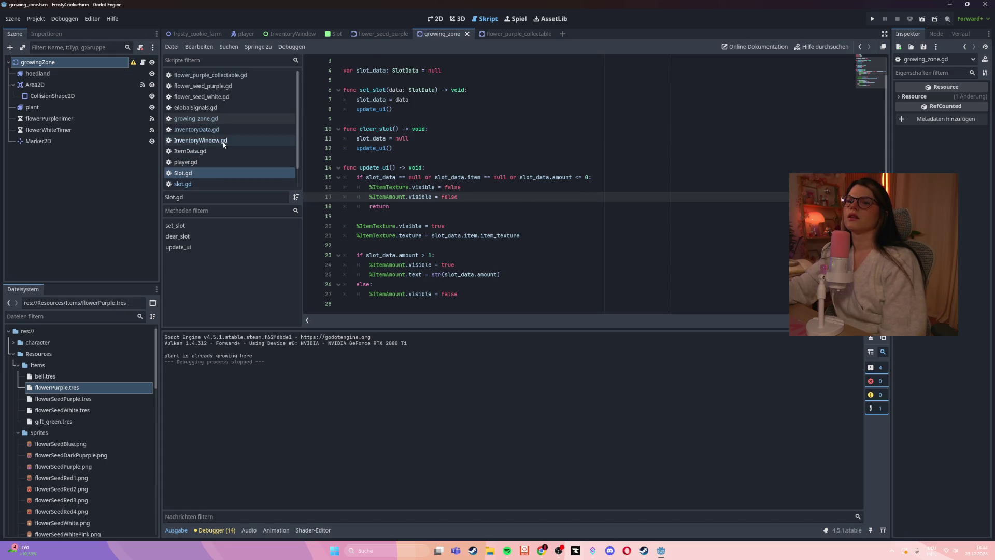
click(667, 186)
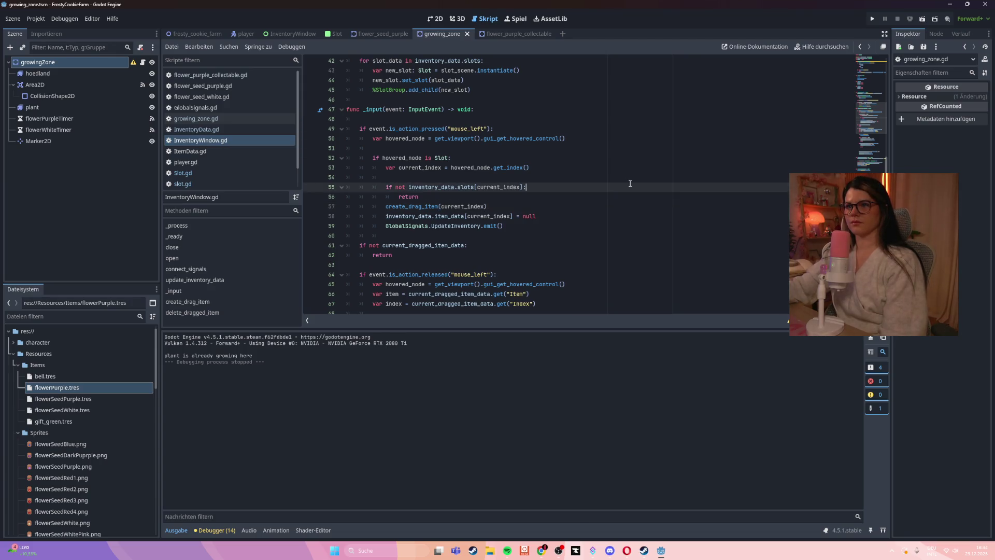
scroll(667, 287, up, 4)
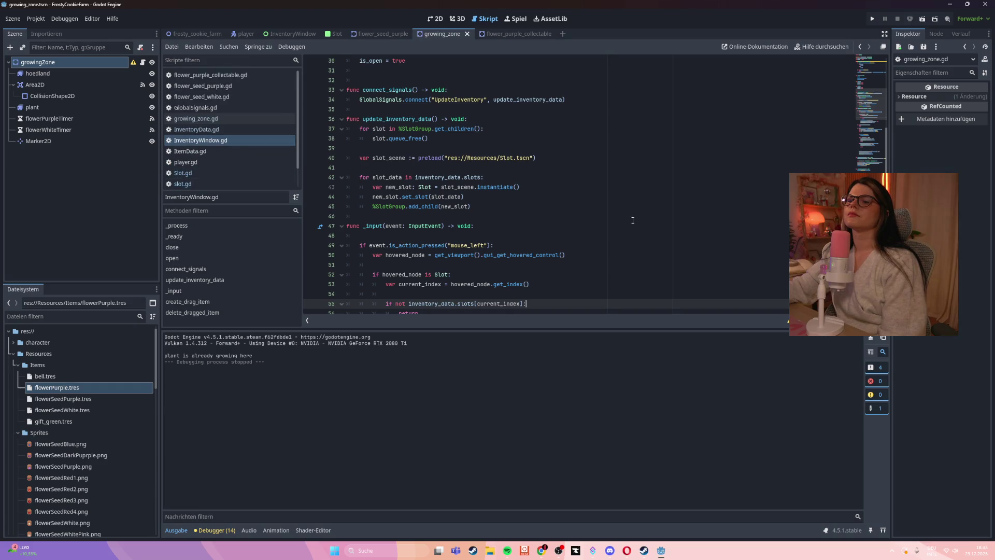
scroll(631, 218, down, 3)
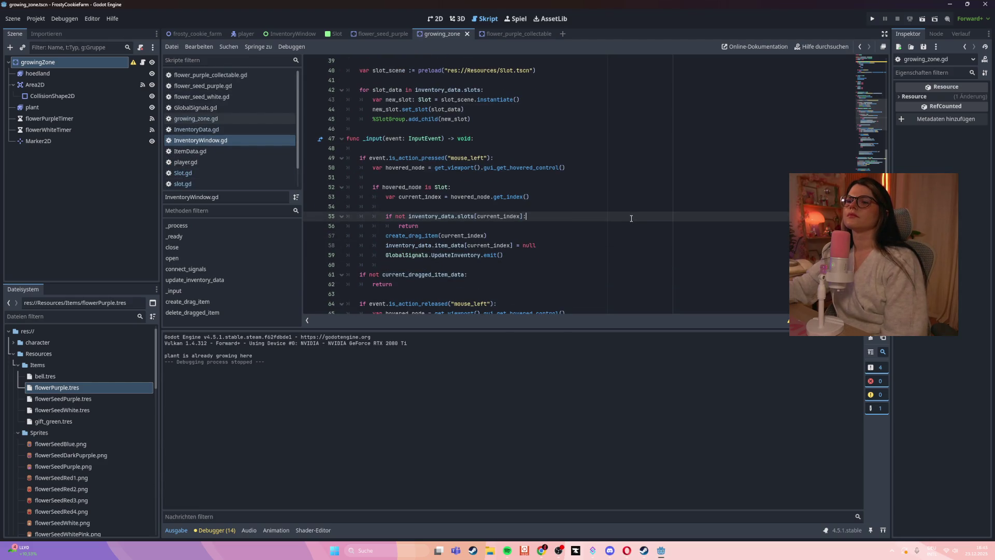
scroll(631, 218, down, 4)
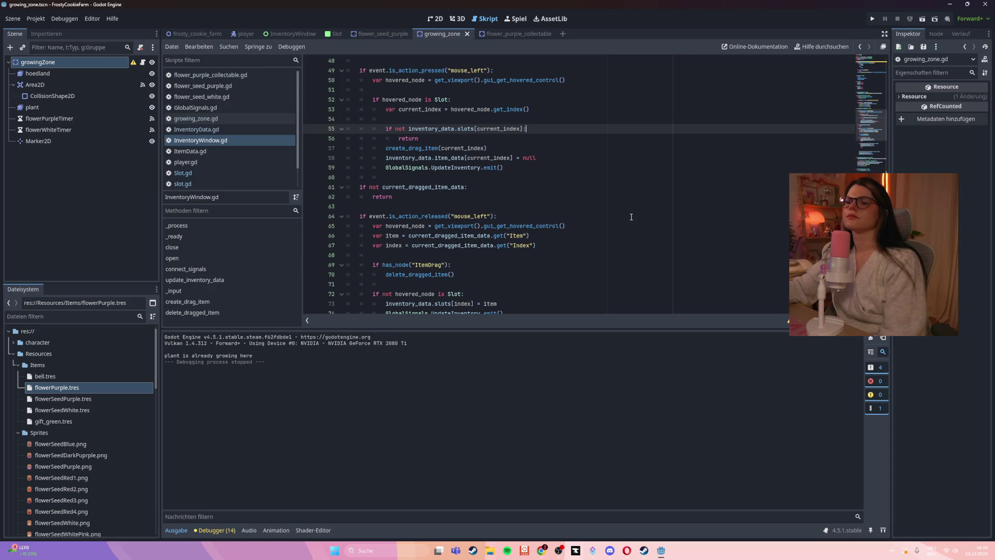
scroll(631, 216, down, 3)
scroll(631, 216, up, 4)
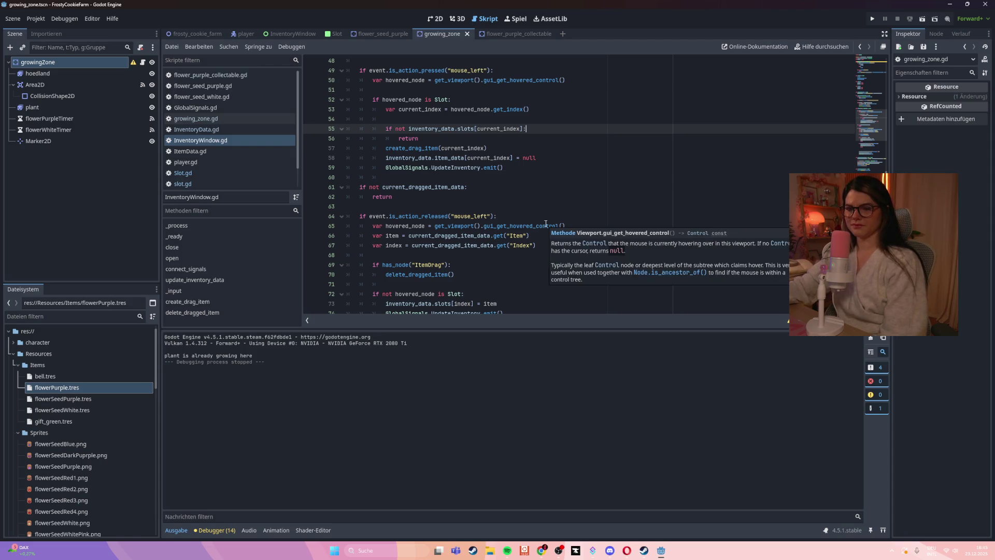
click(523, 256)
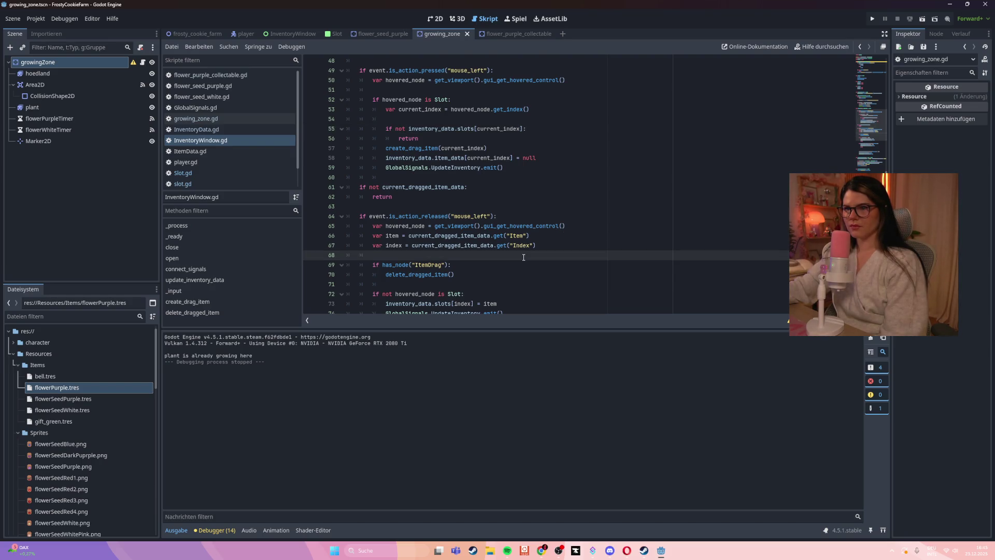
click(239, 139)
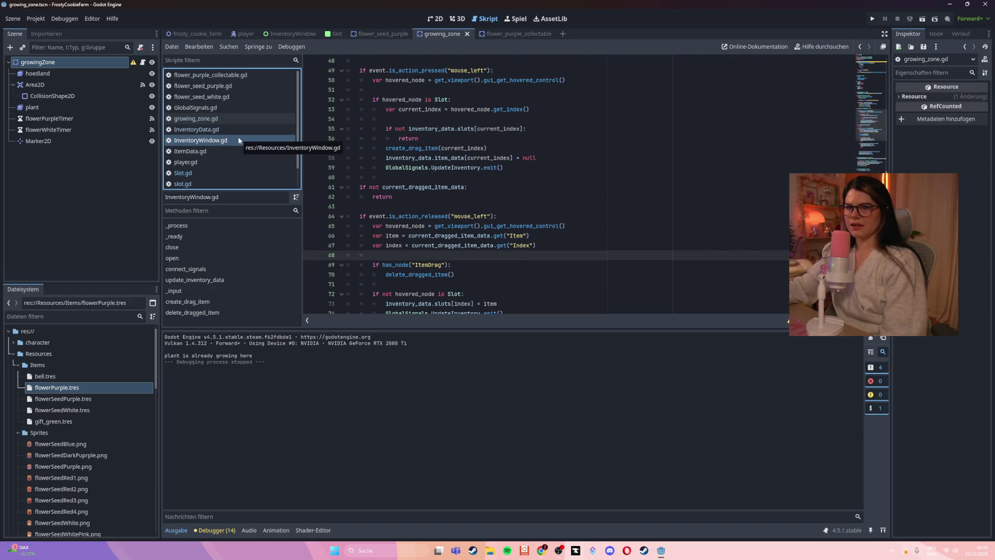
click(543, 169)
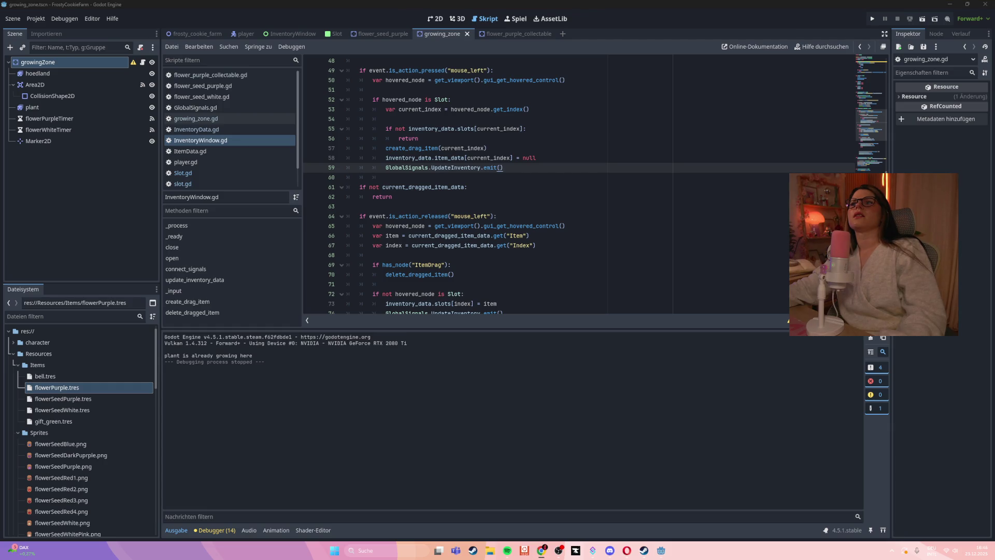
- Search all scripts for 'set_slot' and jump to the call on InventoryWindow.gd line 44
click(638, 181)
key(ctrl+shift+f)
text(set_slot)
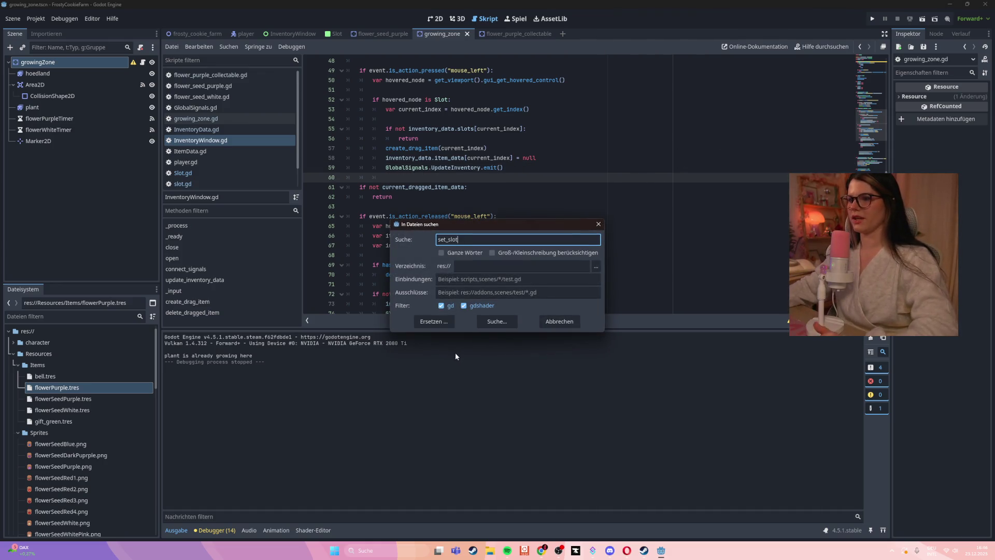
click(498, 321)
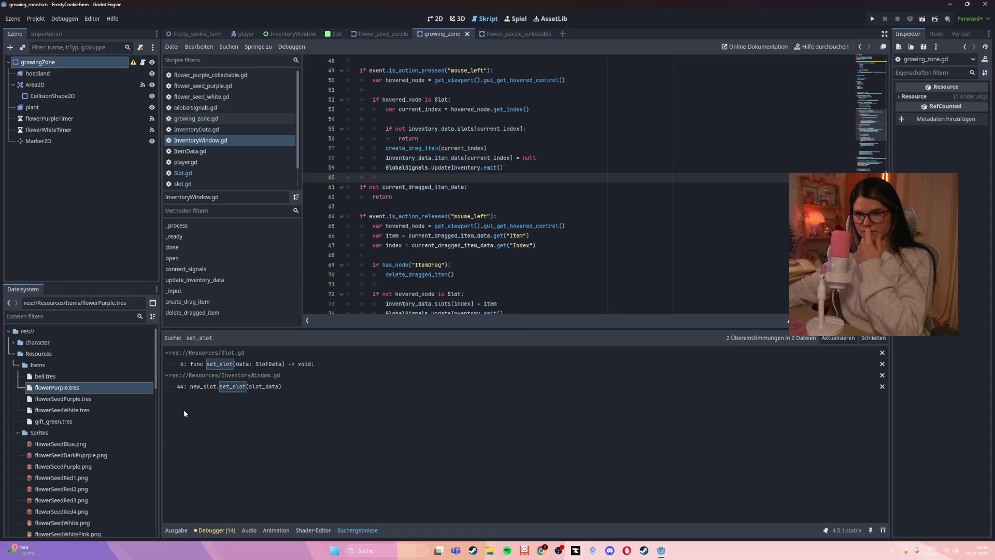
click(229, 387)
scroll(530, 171, up, 2)
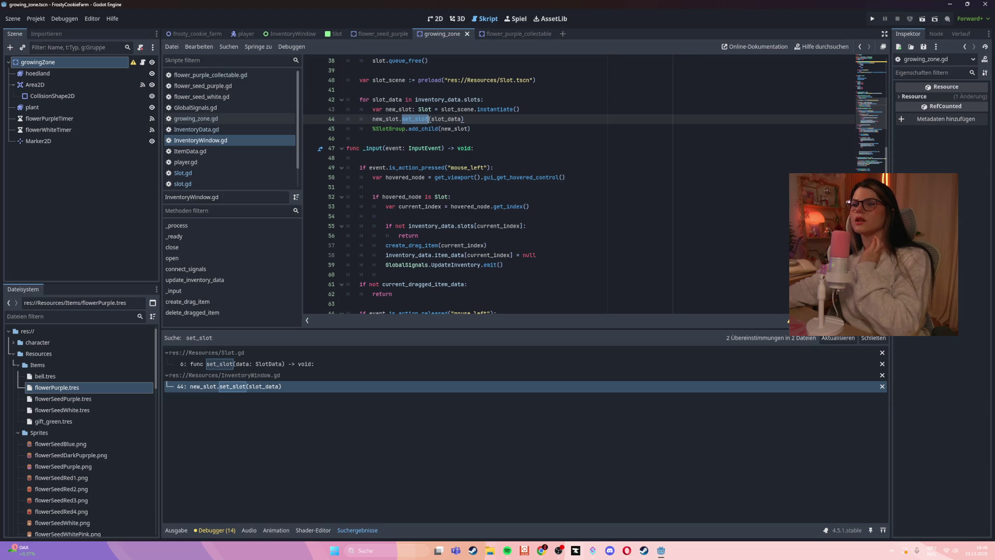
click(537, 177)
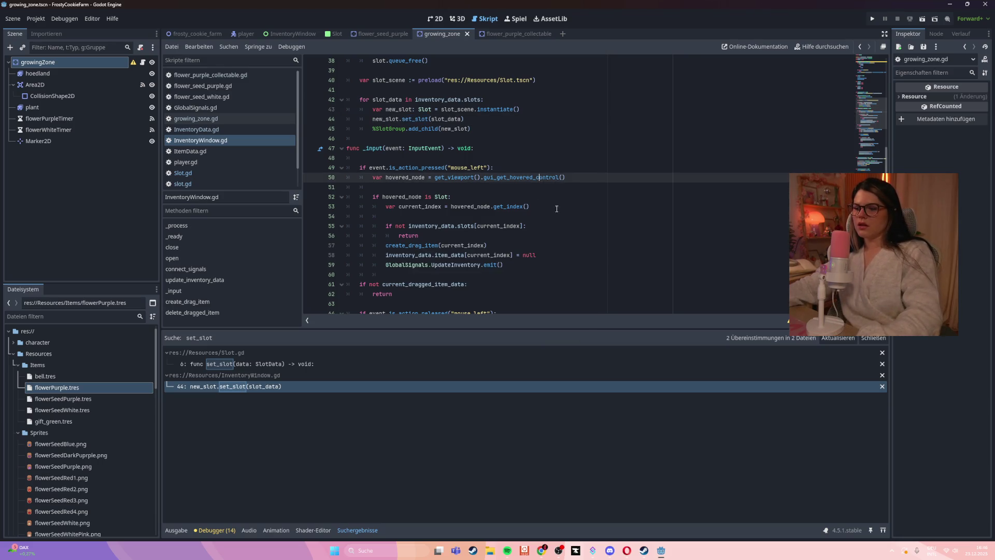
click(735, 125)
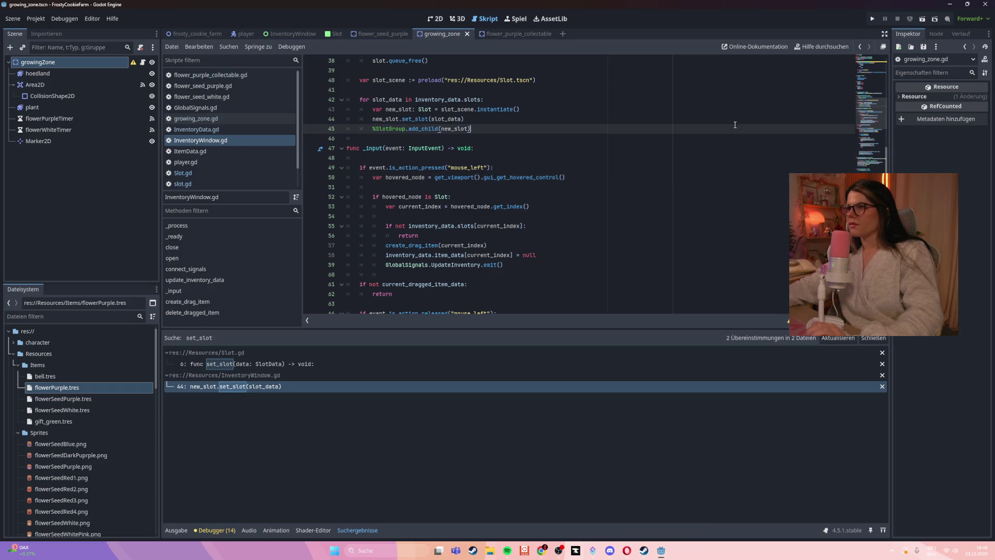
- Run FrostyCookieFarm in debug mode with F5, then minimize the game window
key(F5)
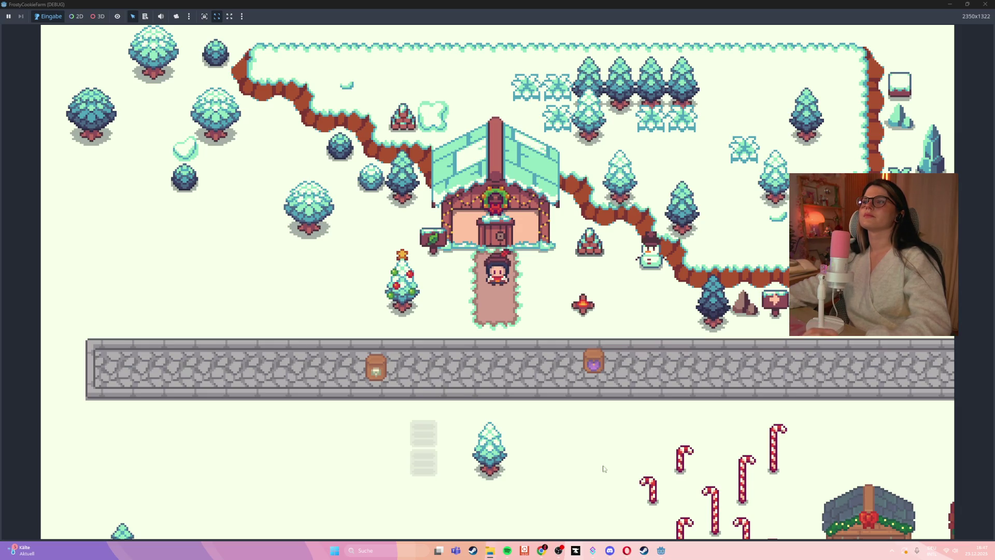
click(950, 7)
- Minimize the Godot and Steam windows and postpone the NVIDIA Broadcast update
click(950, 8)
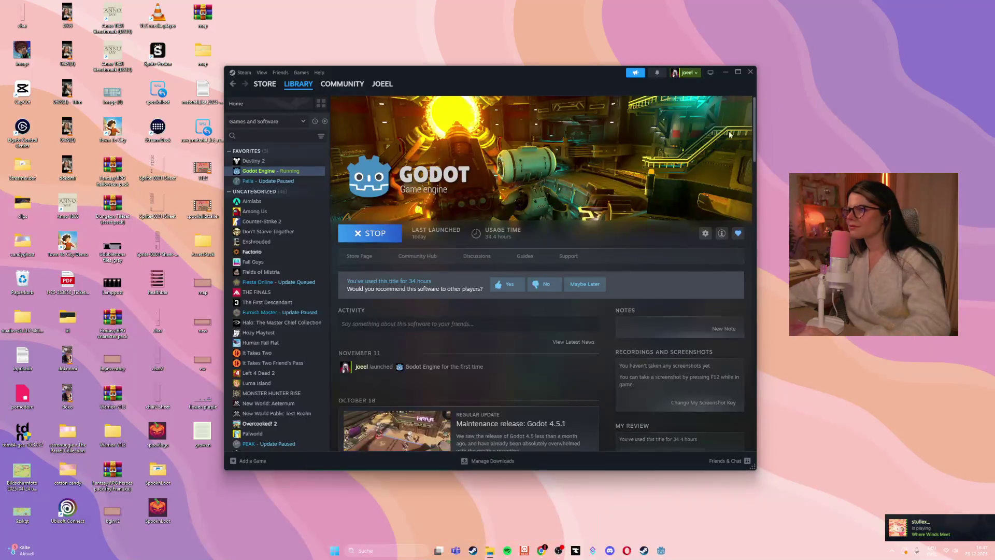
click(725, 72)
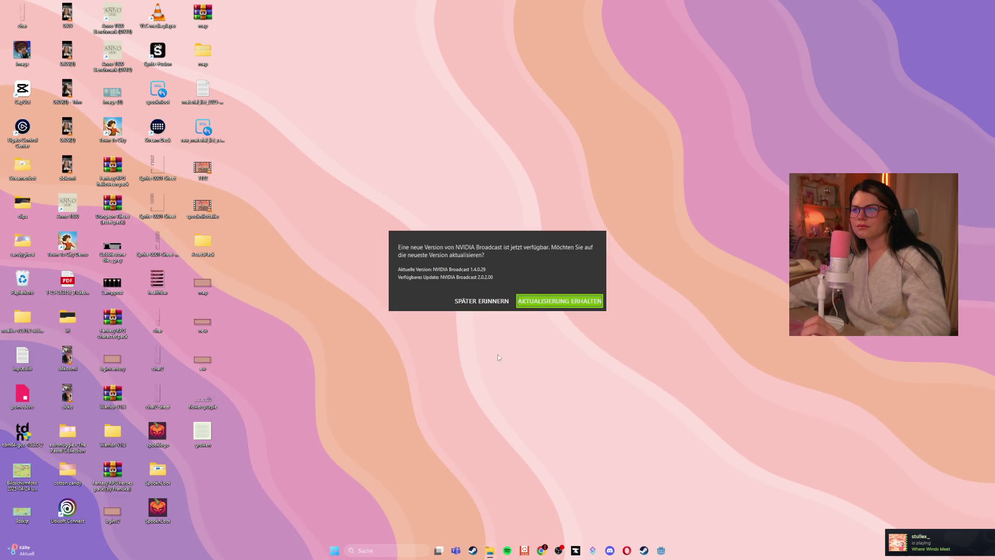
click(479, 303)
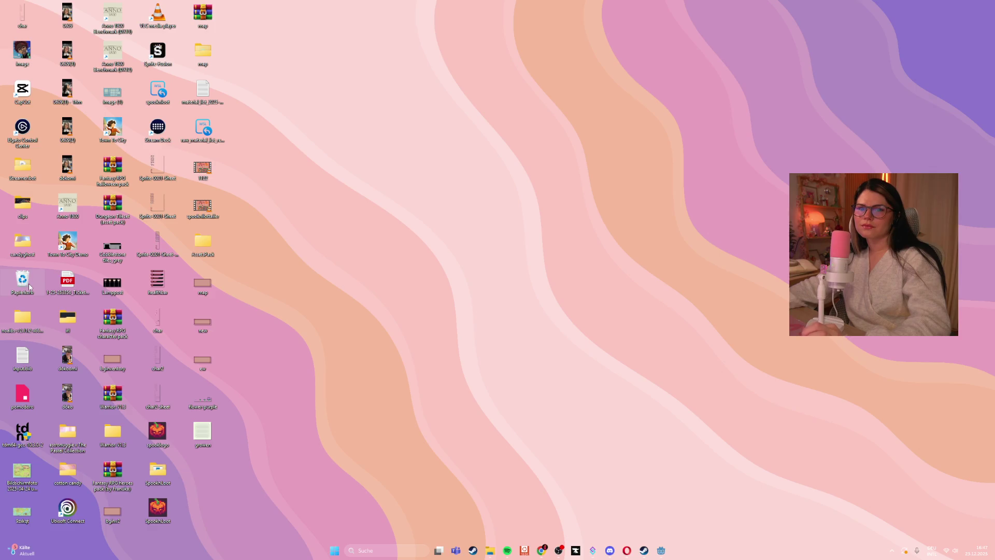
- Permanently delete the Recycle Bin's 54 items and bring the running game back to front
right_click(29, 286)
right_click(23, 281)
right_click(23, 281)
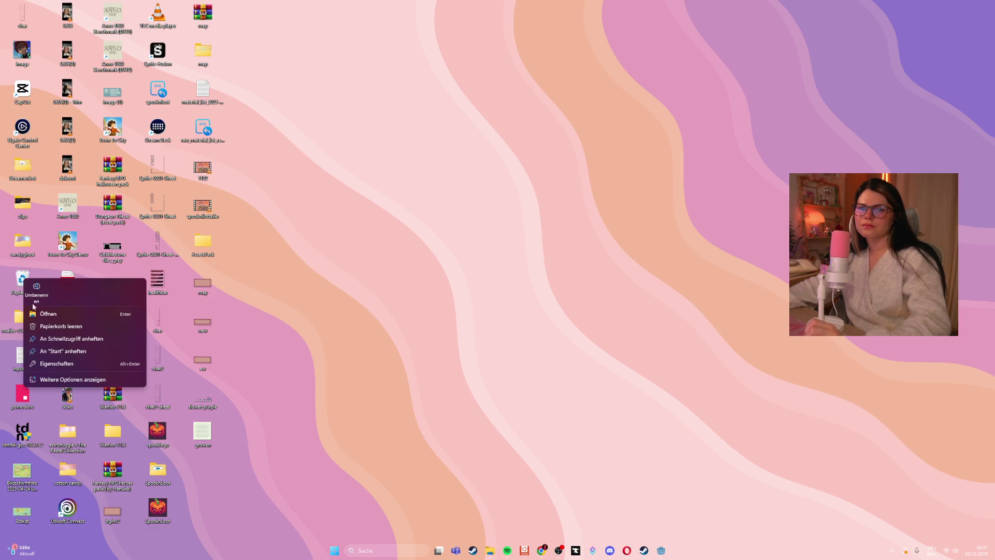
click(77, 327)
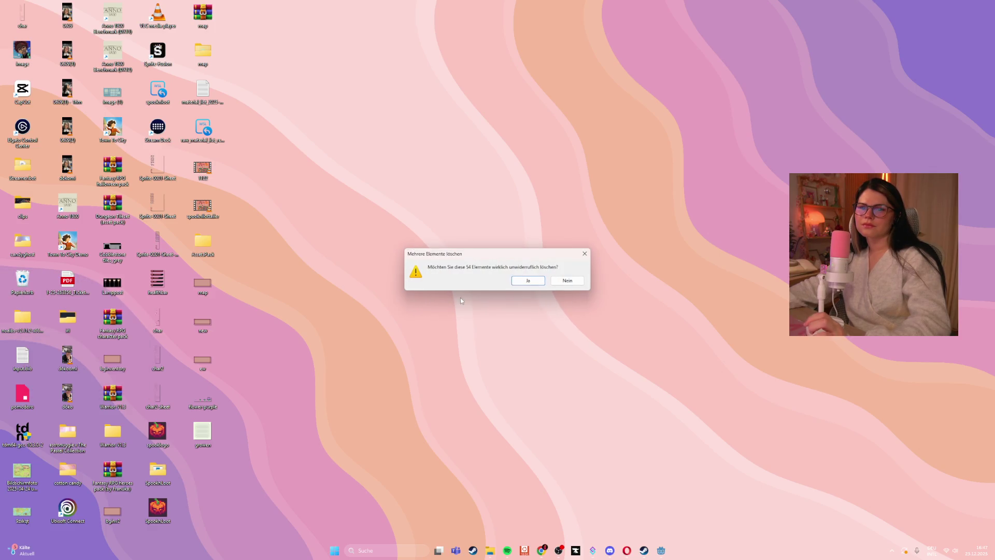
click(526, 281)
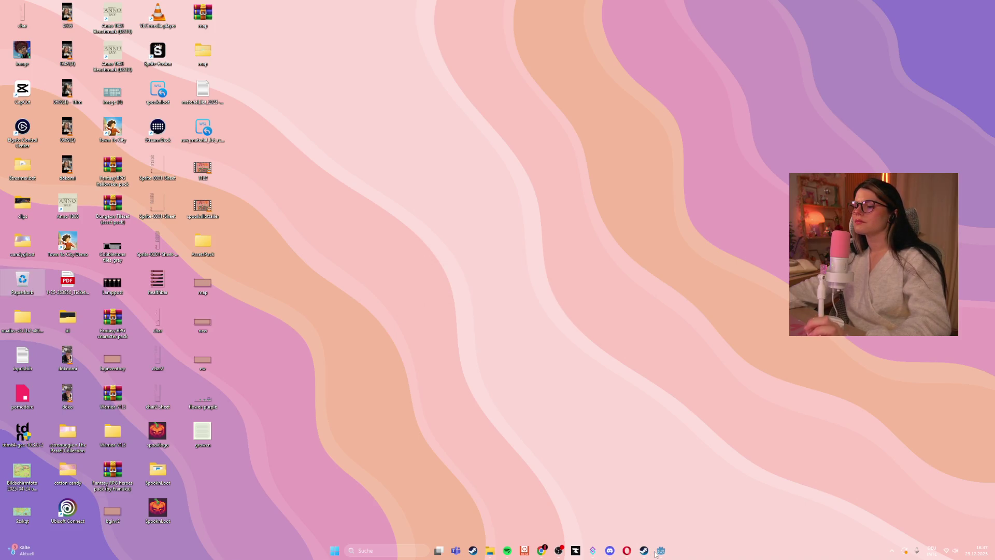
mouse_move(656, 554)
click(685, 511)
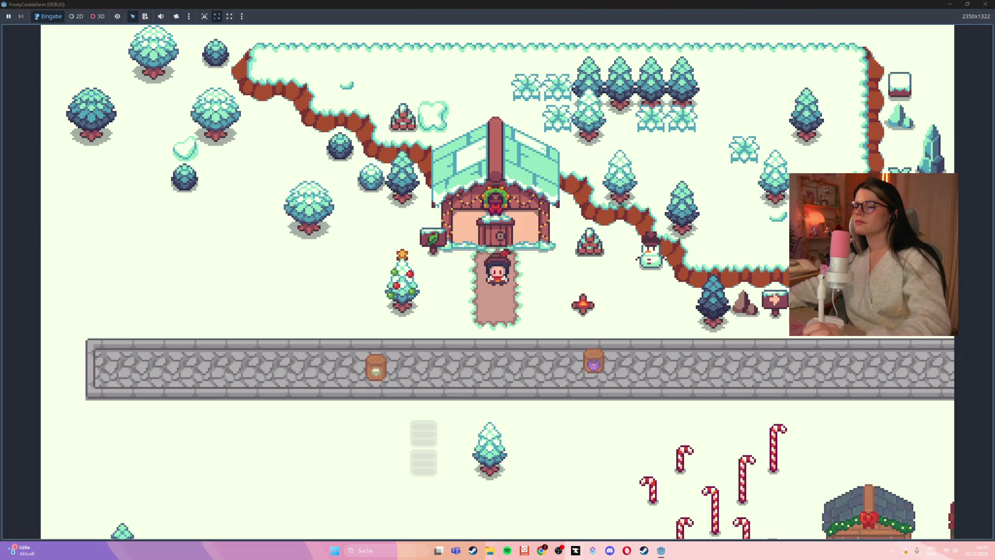
- Walk the farmer to the flower plot and harvest the grown purple flower, triggering the collect error
click(629, 517)
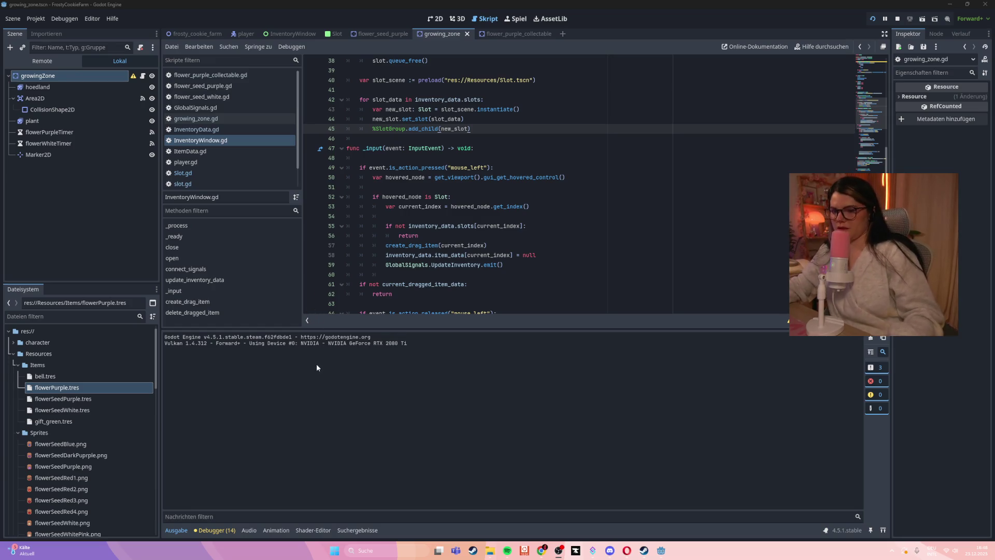
click(567, 216)
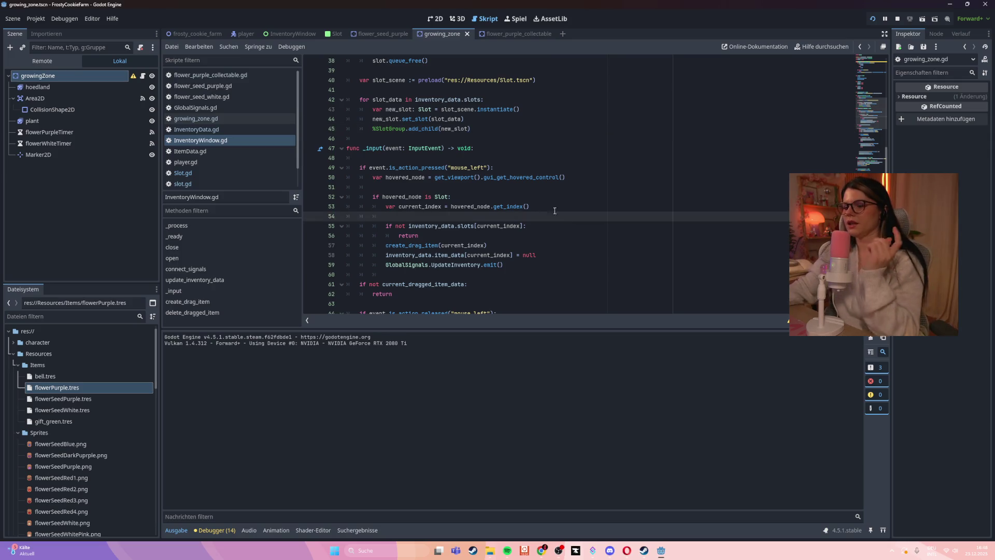
mouse_move(639, 553)
click(705, 513)
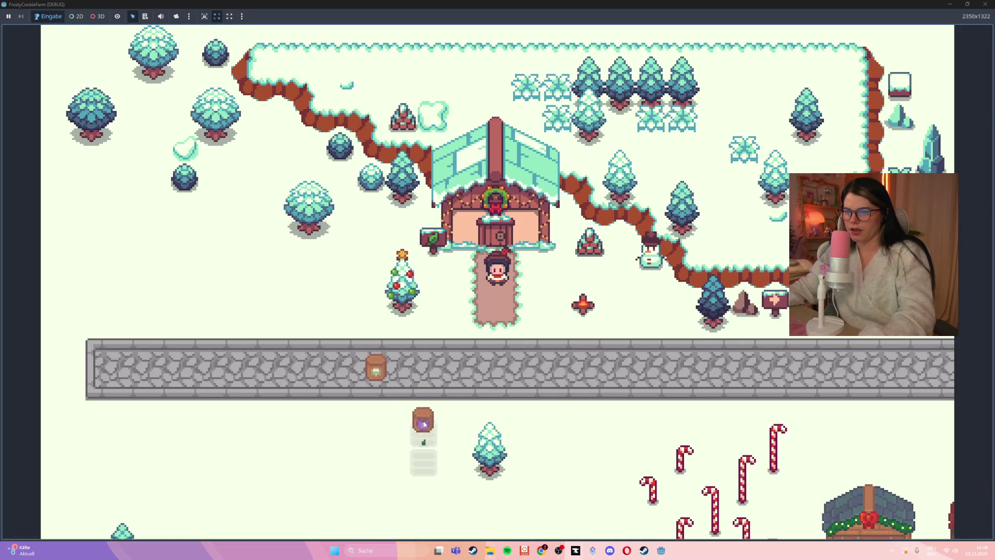
key(s)
key(a)
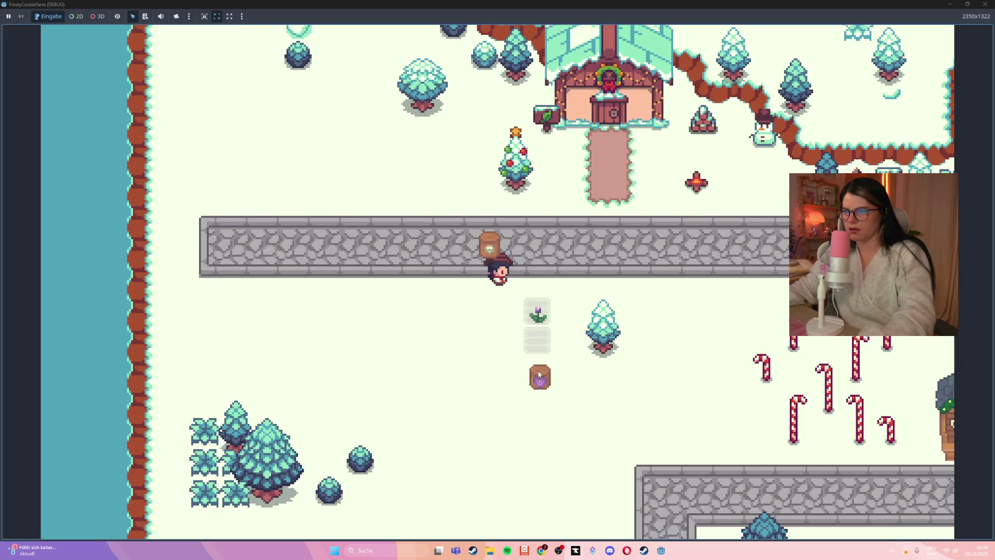
key(s)
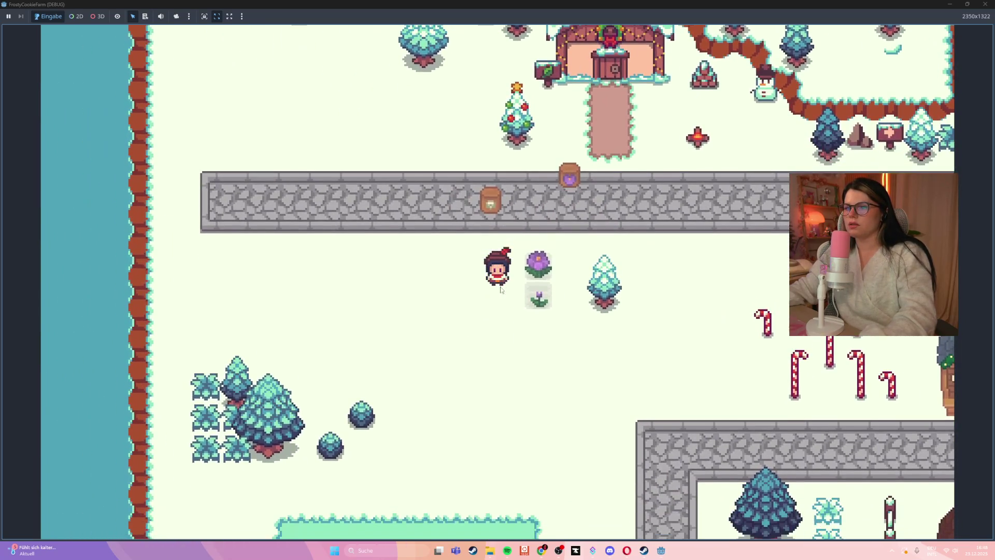
click(539, 266)
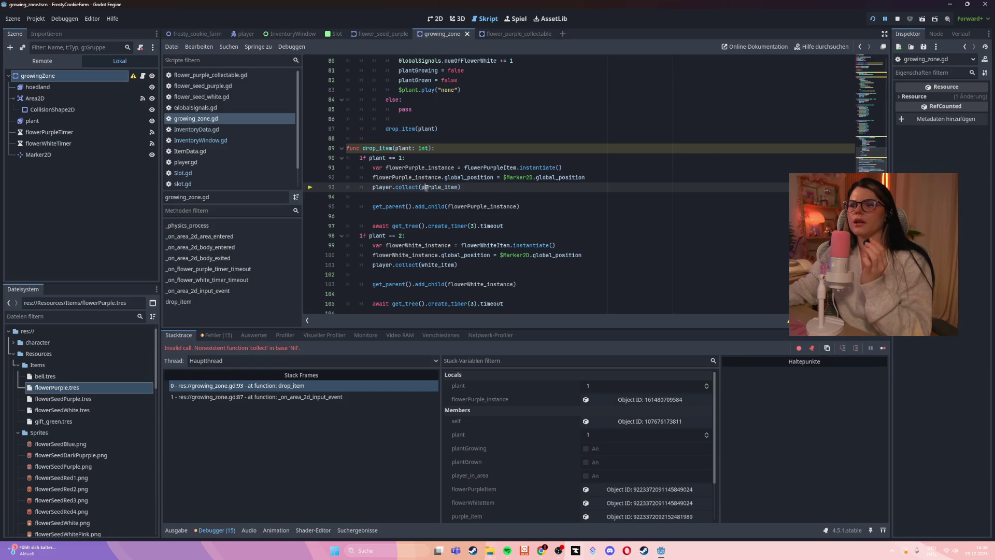
- Inspect the failing player.collect call on line 93 of growing_zone.gd
click(482, 192)
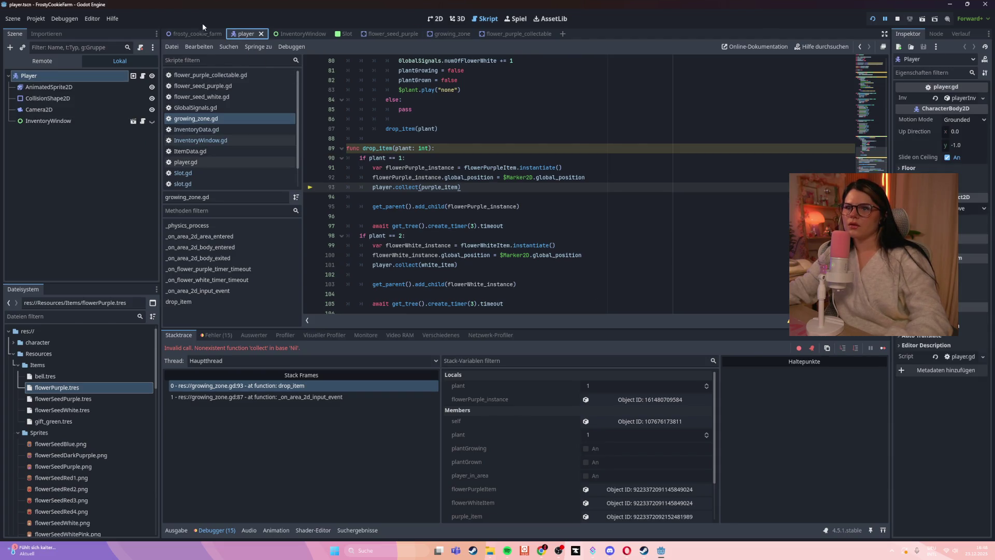
- Review player.gd's collect function and its inv.insert(item) line
click(186, 161)
scroll(514, 233, down, 1)
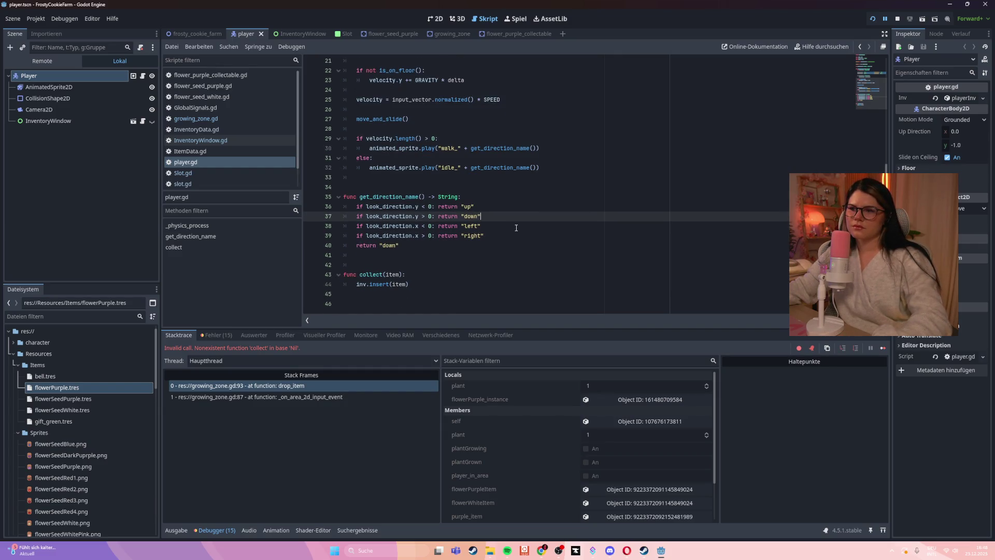
click(516, 236)
click(440, 285)
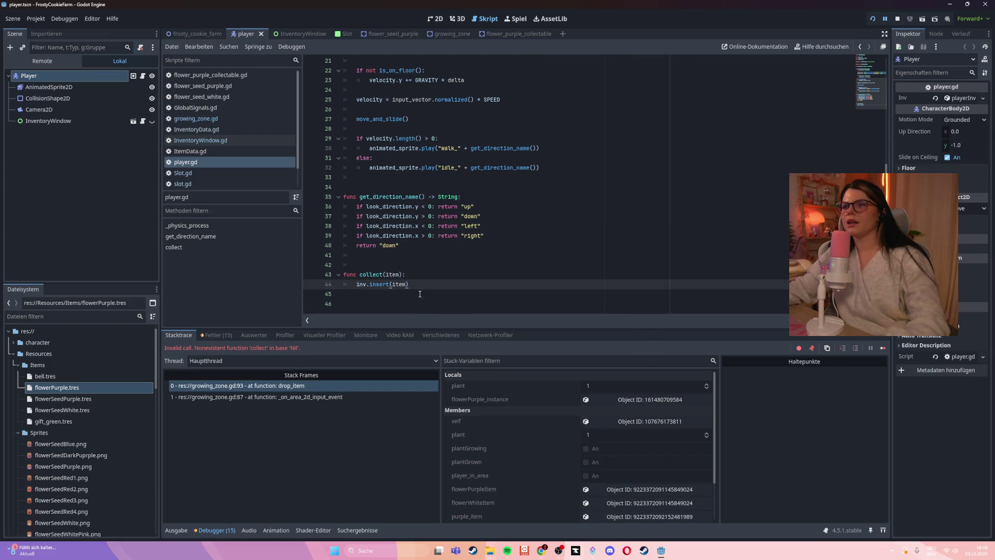
click(514, 36)
click(394, 139)
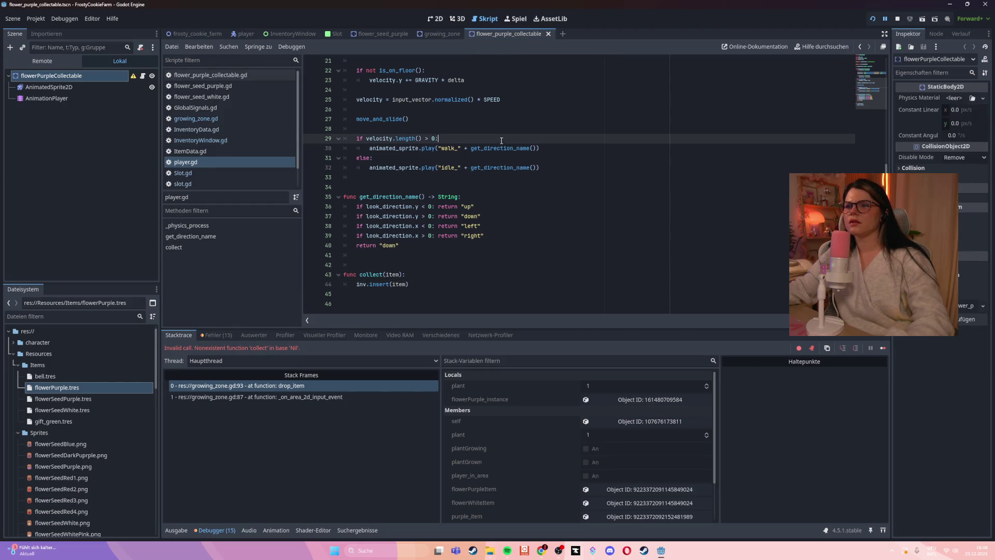
click(217, 160)
click(457, 251)
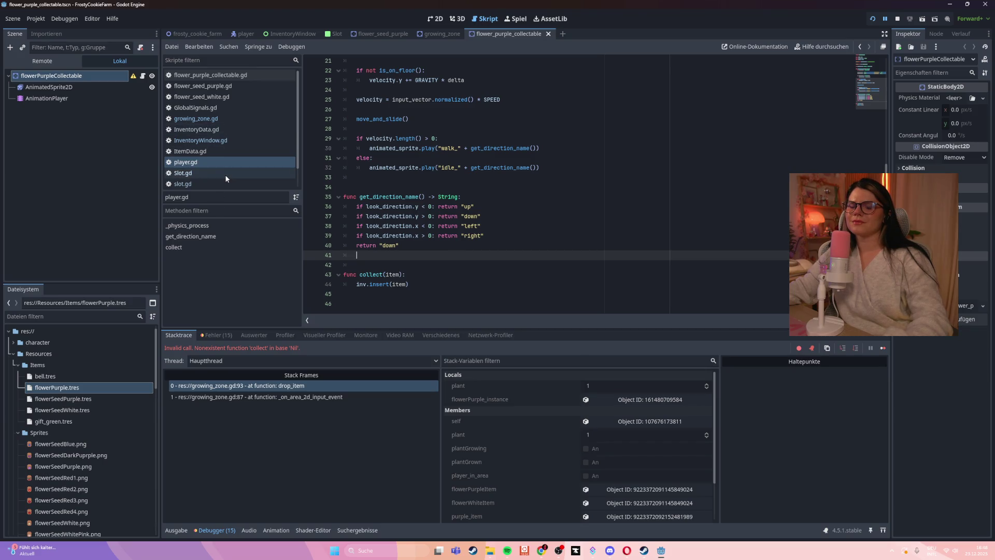
scroll(226, 161, down, 1)
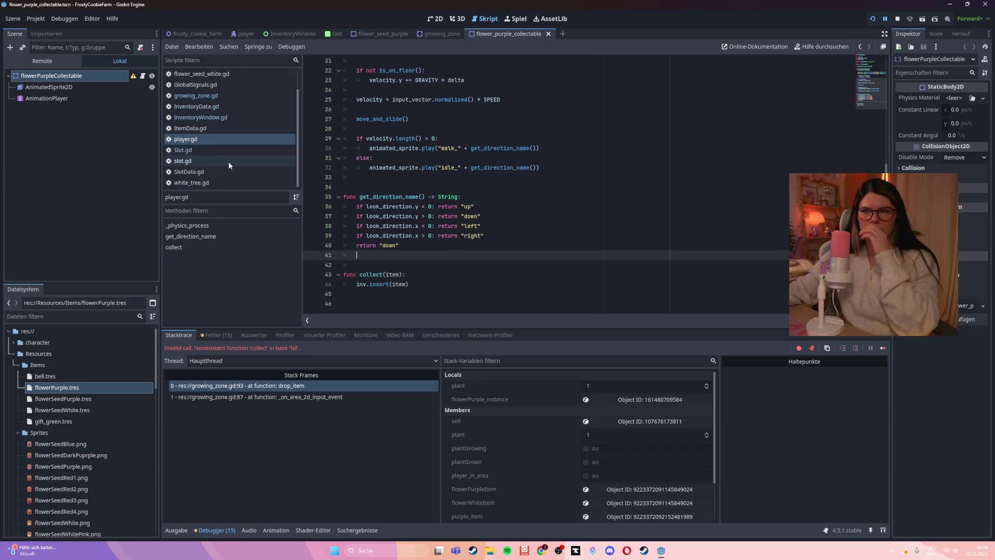
- In growing_zone.gd, select the word 'player' in line 93's collect call
click(211, 98)
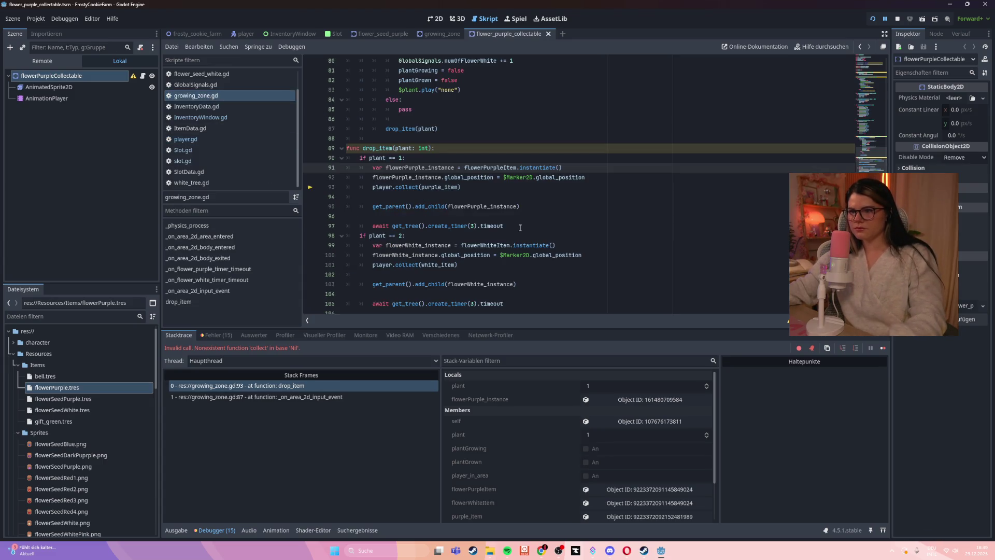
click(549, 188)
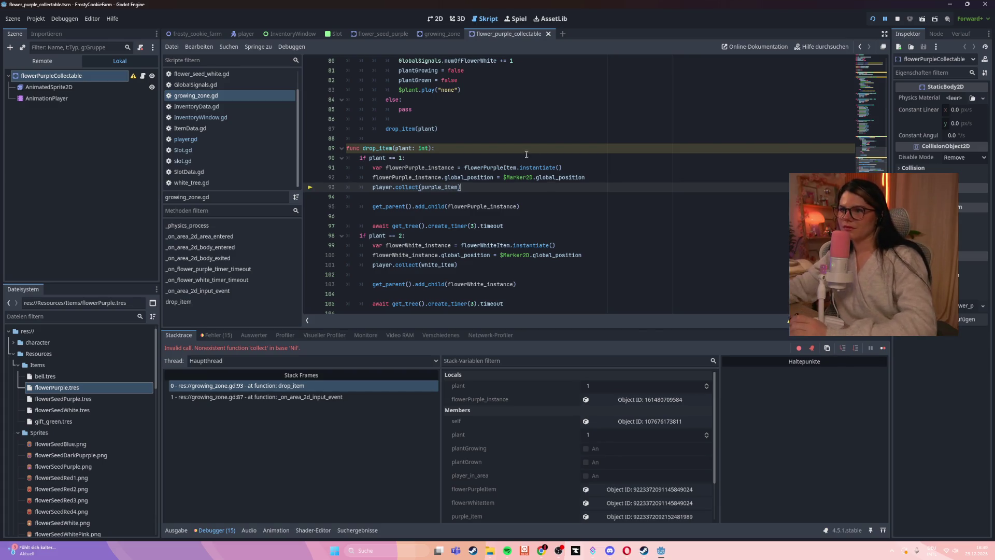
key(Home)
key(ctrl+shift+Right)
scroll(497, 232, up, 4)
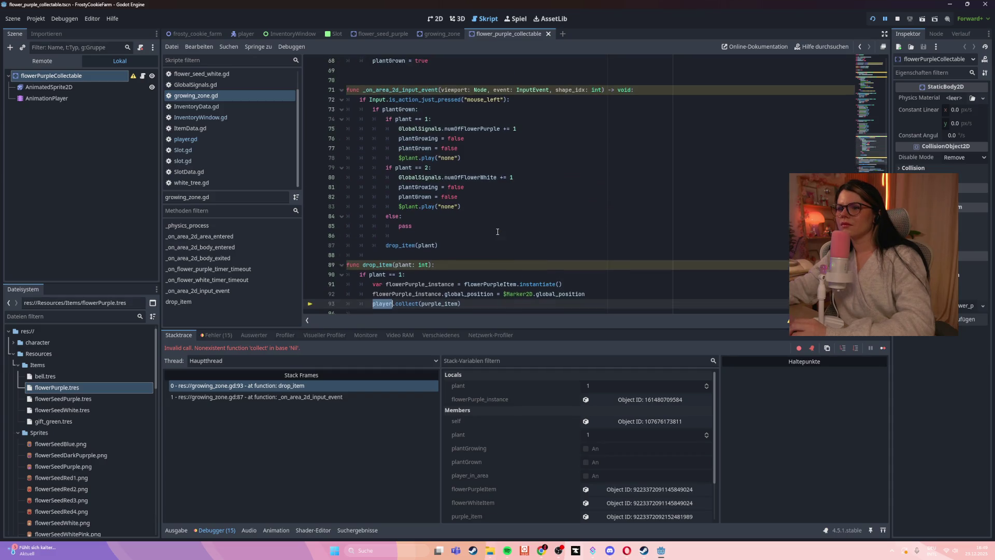
- Insert print(player) on a new line above player.collect(purple_item)
scroll(546, 229, up, 8)
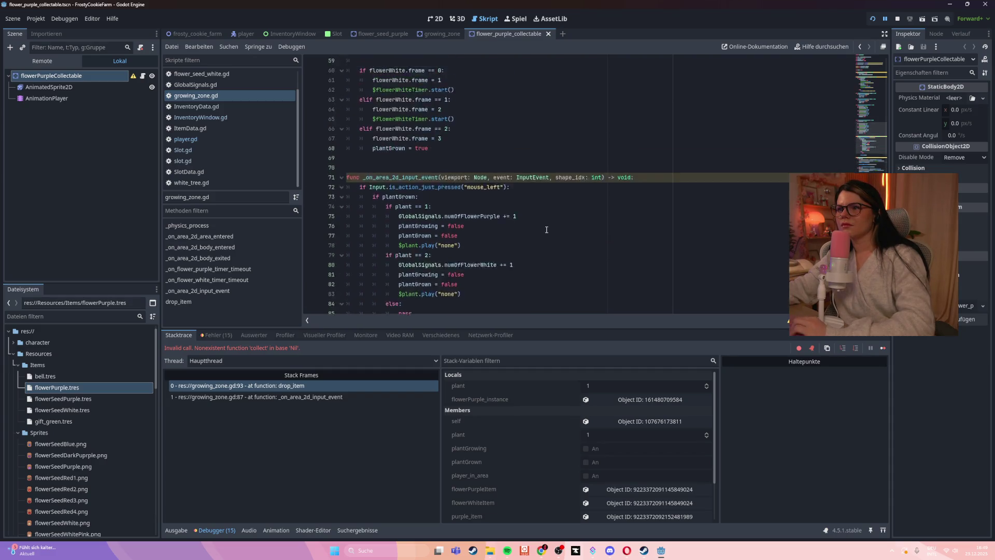
scroll(546, 230, up, 7)
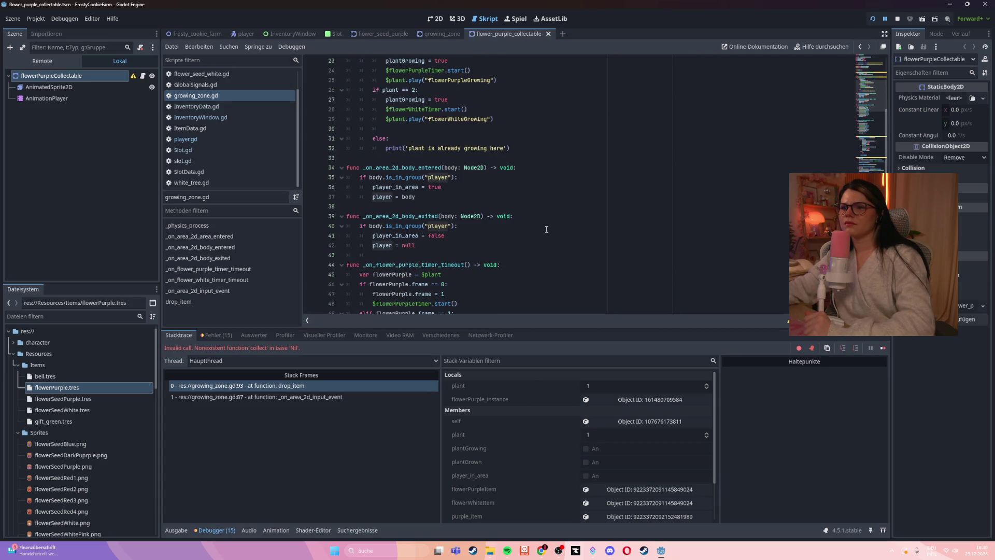
scroll(546, 229, down, 14)
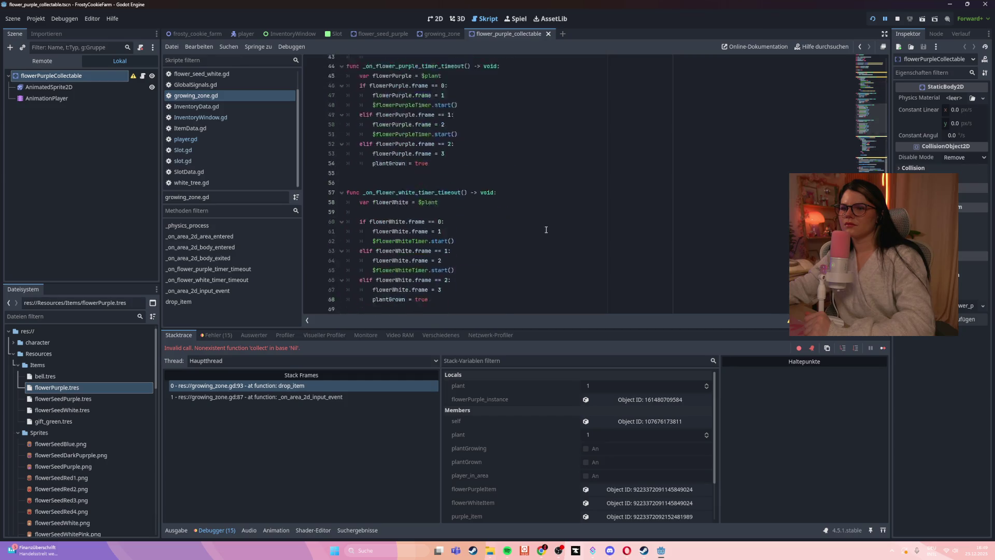
scroll(543, 228, down, 3)
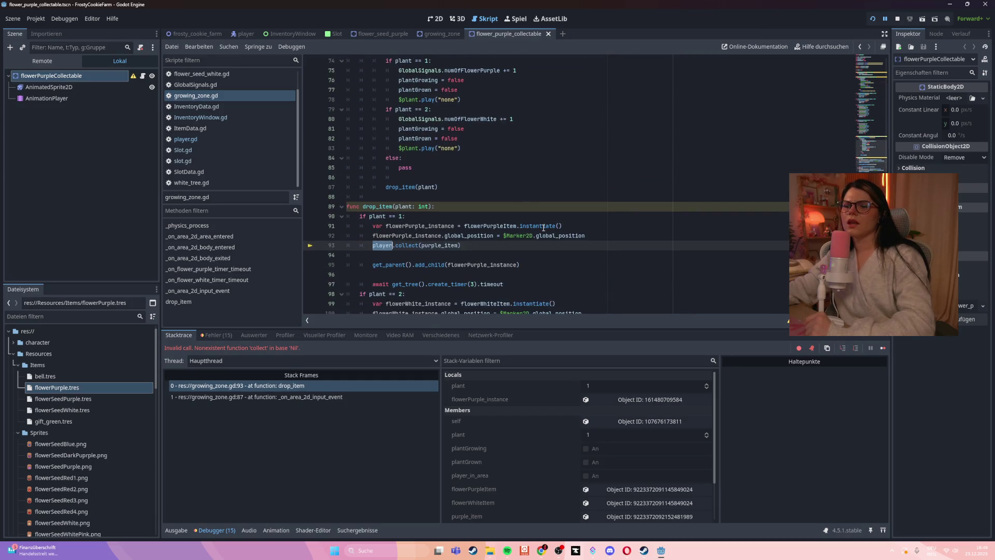
key(ctrl+shift+Return)
text(p)
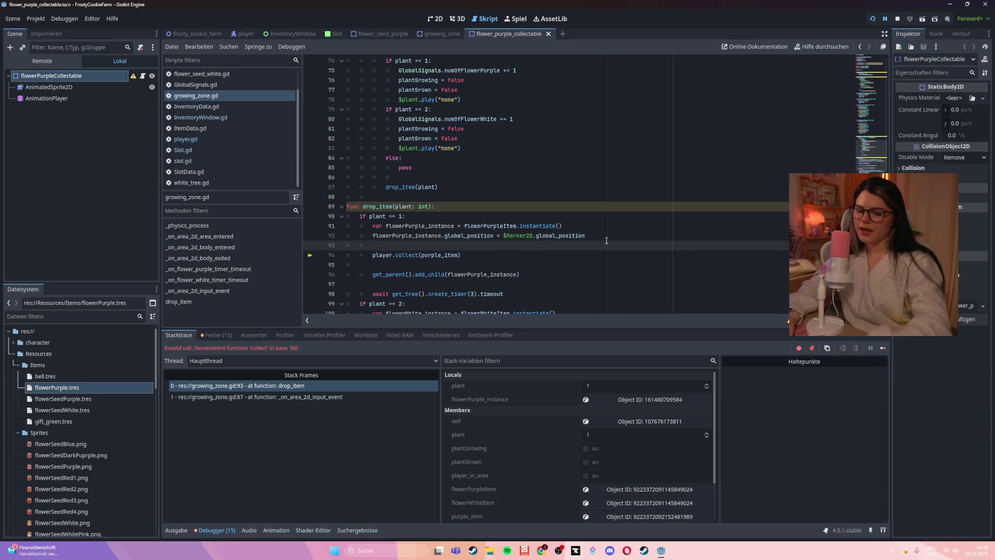
text(rint(play)
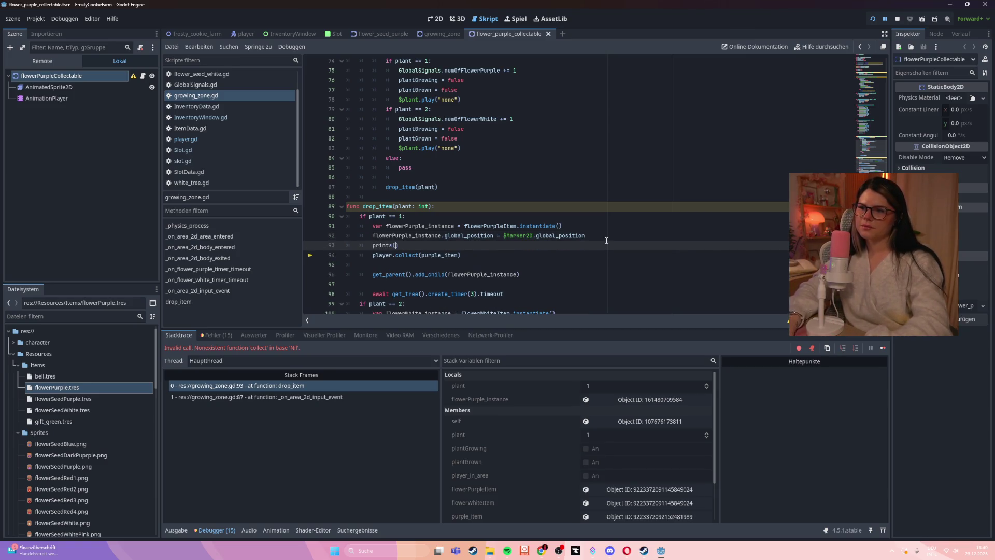
text(er)
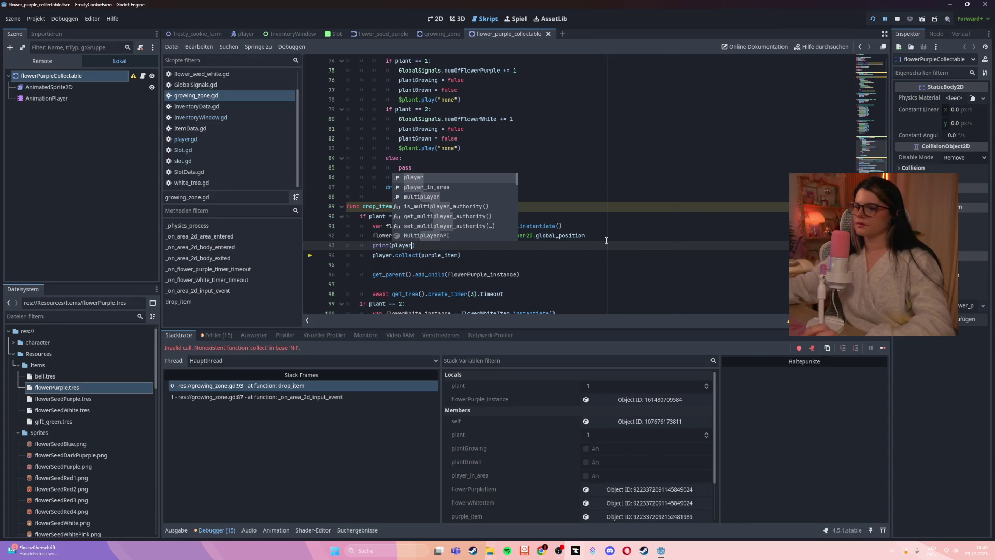
- Check where player_in_area is set, then add print(player_in_area) below print(player)
scroll(607, 241, up, 4)
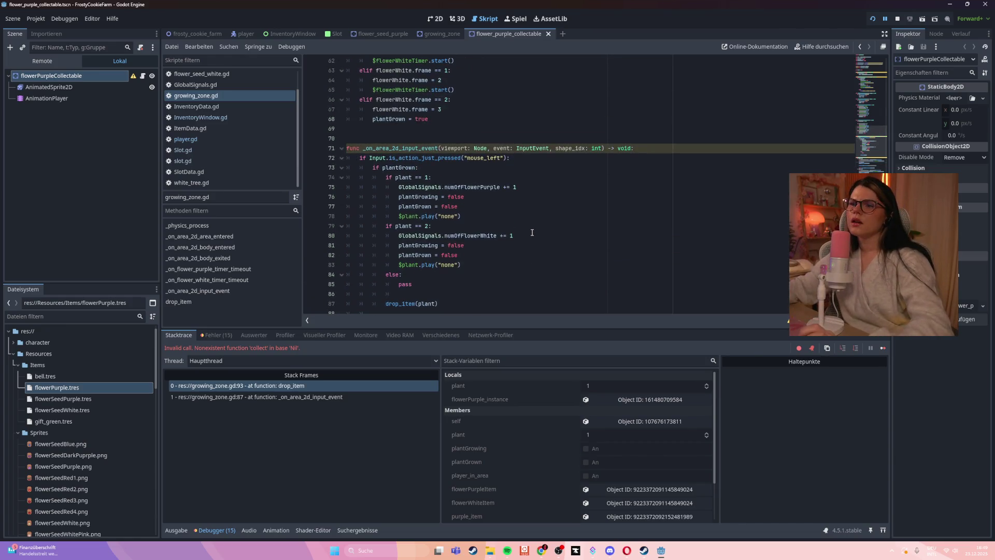
scroll(532, 232, up, 4)
scroll(533, 233, up, 7)
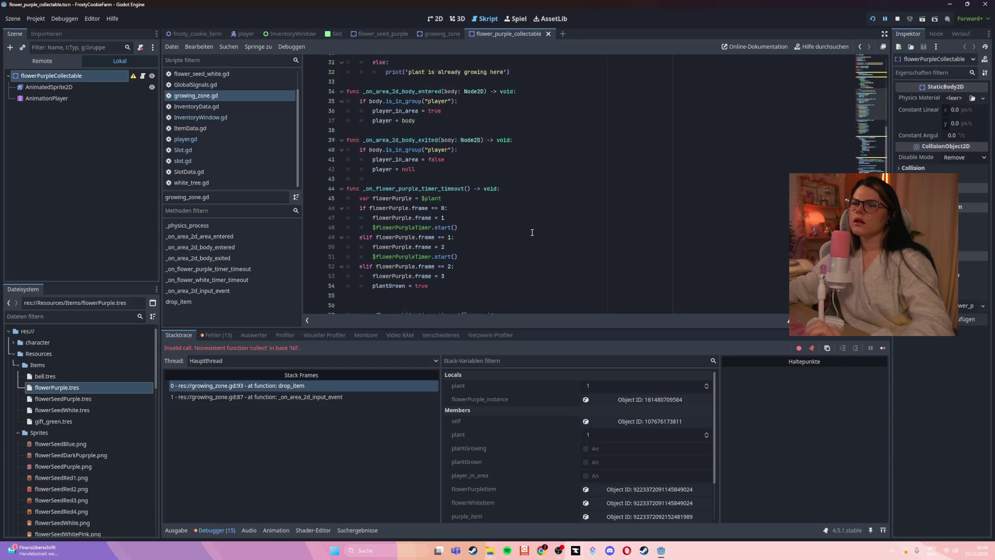
scroll(532, 233, up, 2)
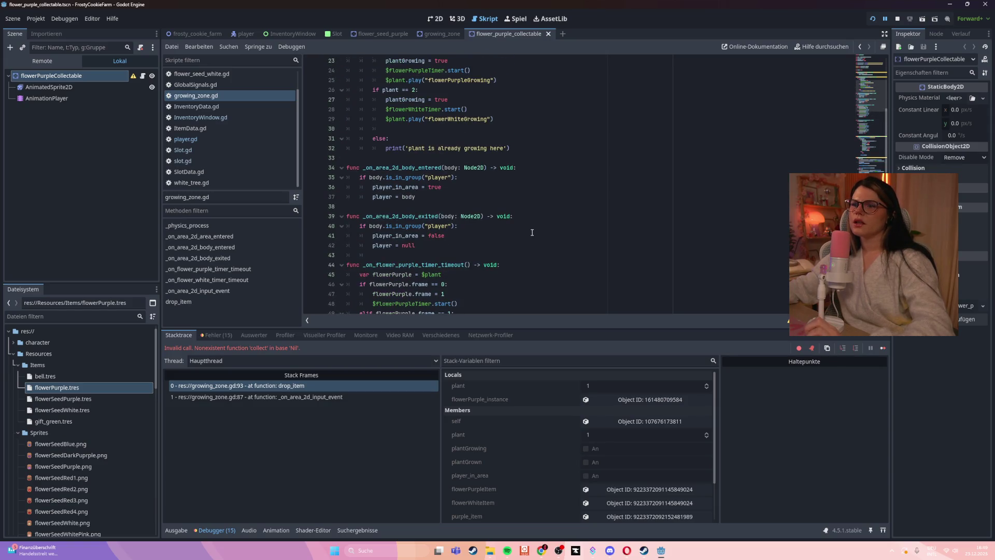
double_click(390, 236)
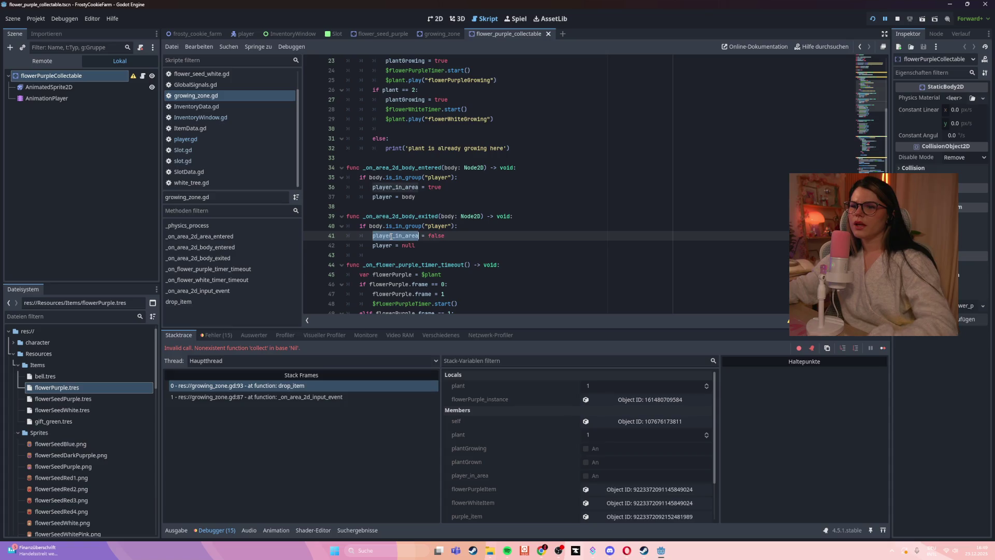
scroll(429, 241, down, 18)
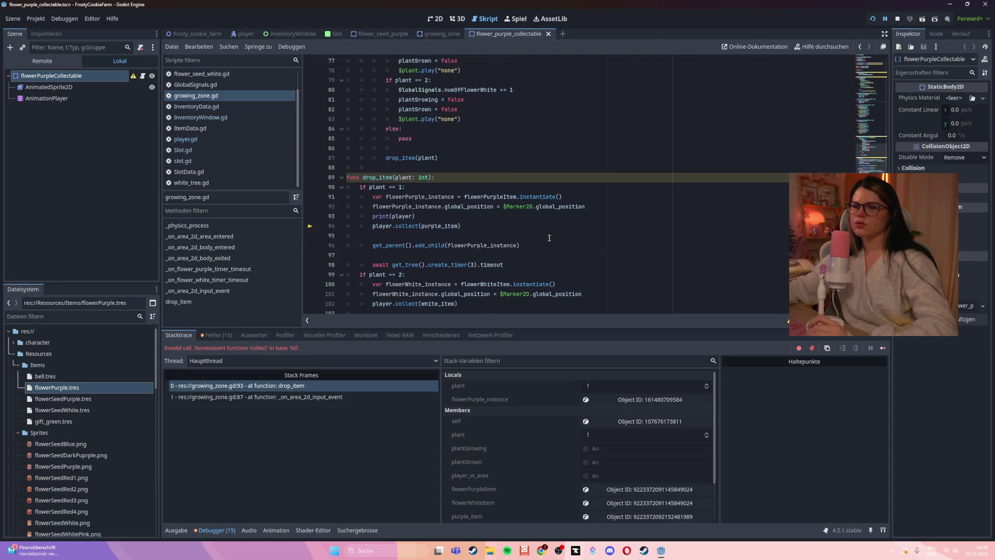
scroll(554, 259, down, 2)
click(422, 168)
key(Return)
text(pri)
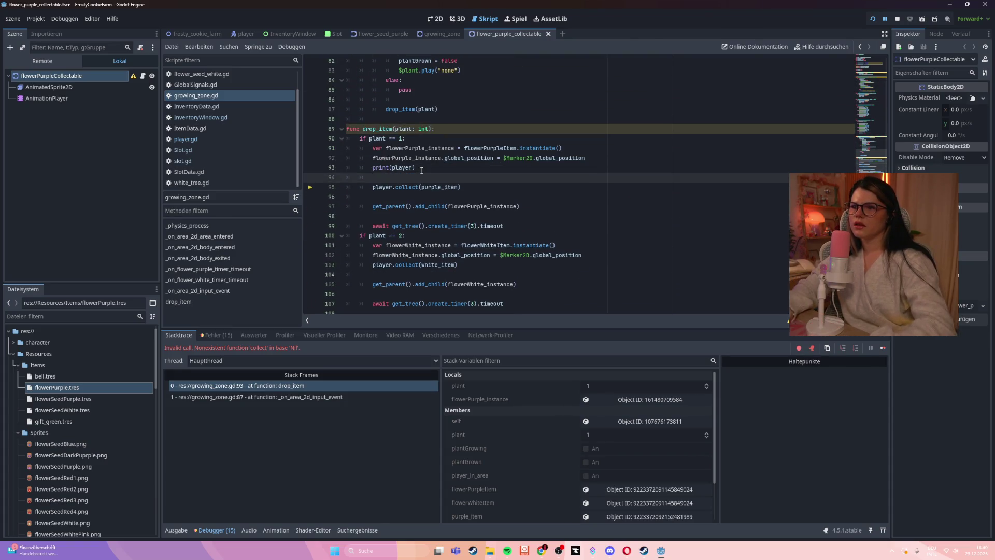
text(nt()
key(BackSpace)
key(BackSpace)
key(BackSpace)
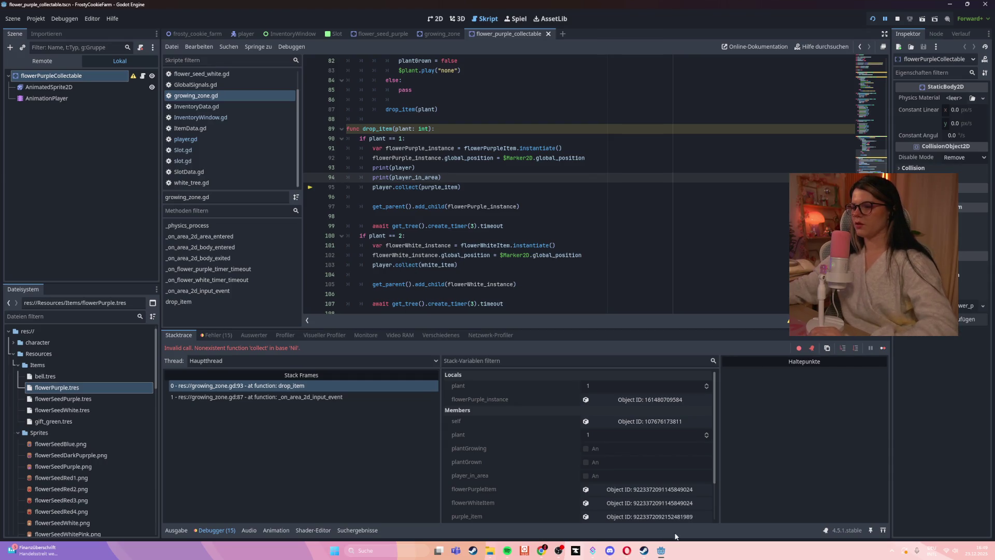
- Close the still-running game window and return to growing_zone.gd
mouse_move(661, 551)
click(738, 482)
click(576, 219)
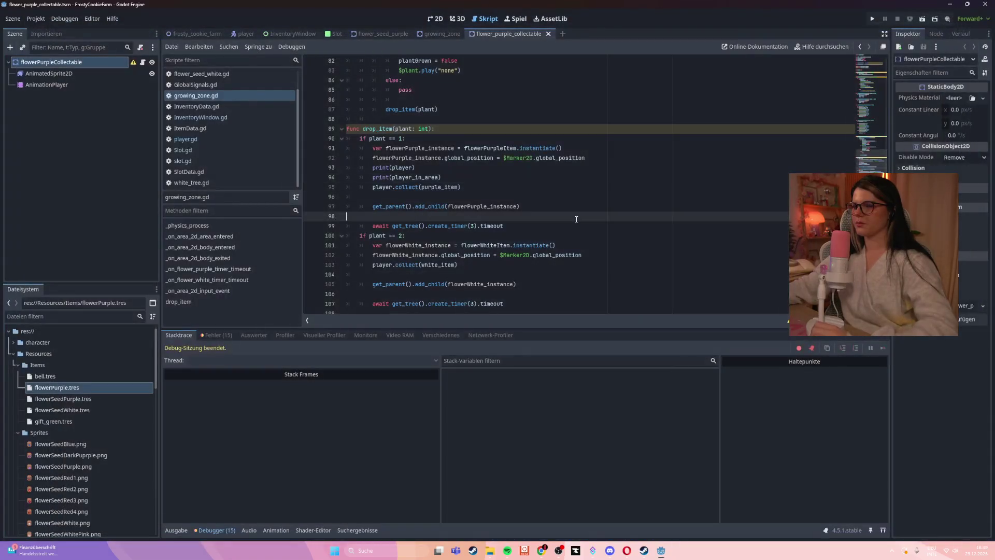
- Rerun the game, plant the purple seed sack on the plot, and harvest the grown flower
key(F5)
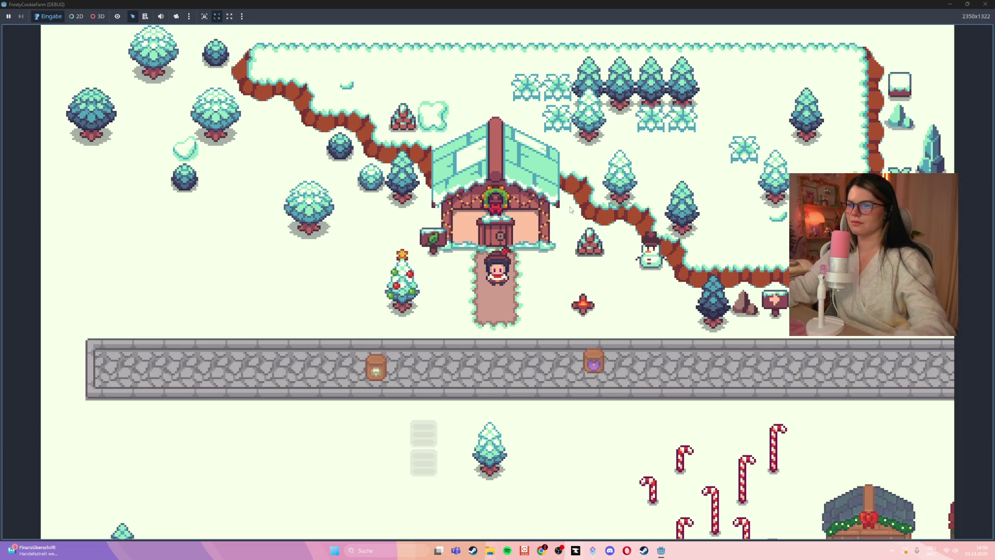
key(s)
key(d)
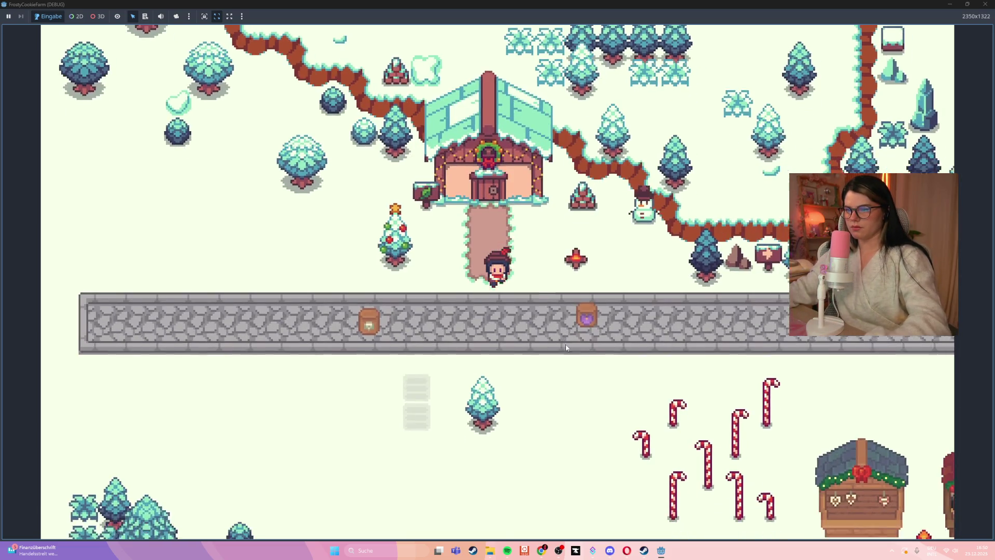
key(a)
key(s)
mouse_move(523, 271)
mouse_down()
mouse_move(510, 381)
mouse_move(510, 358)
mouse_up()
key(a)
key(s)
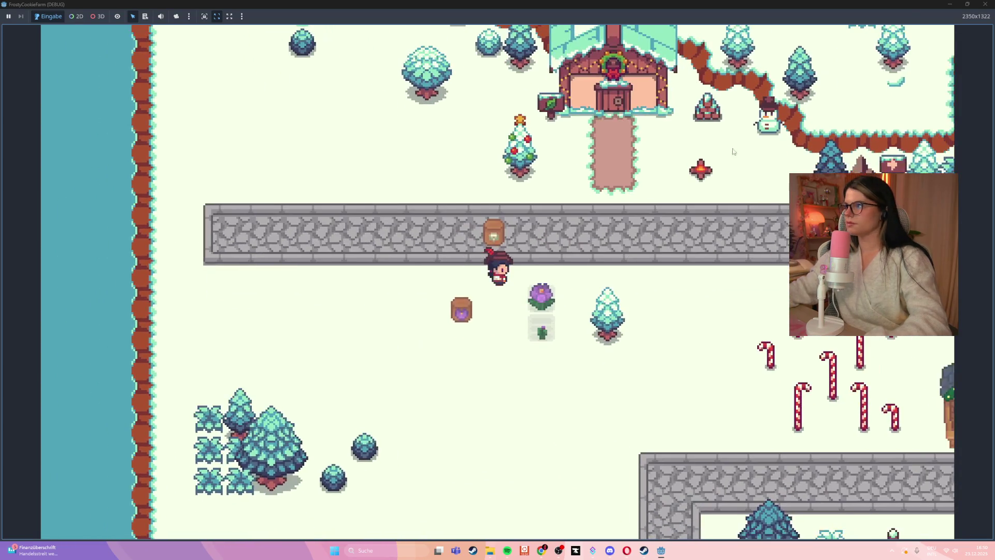
key(super+Down)
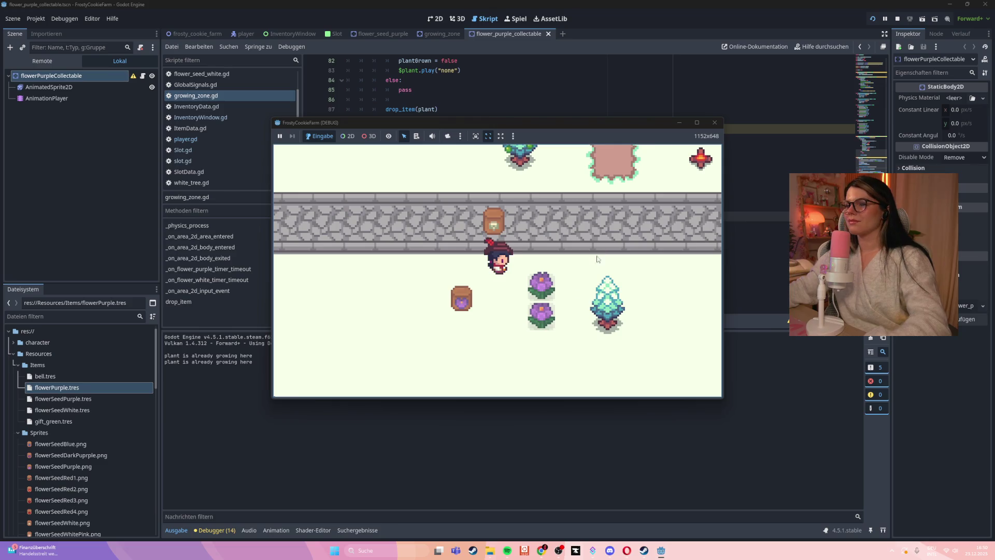
click(544, 286)
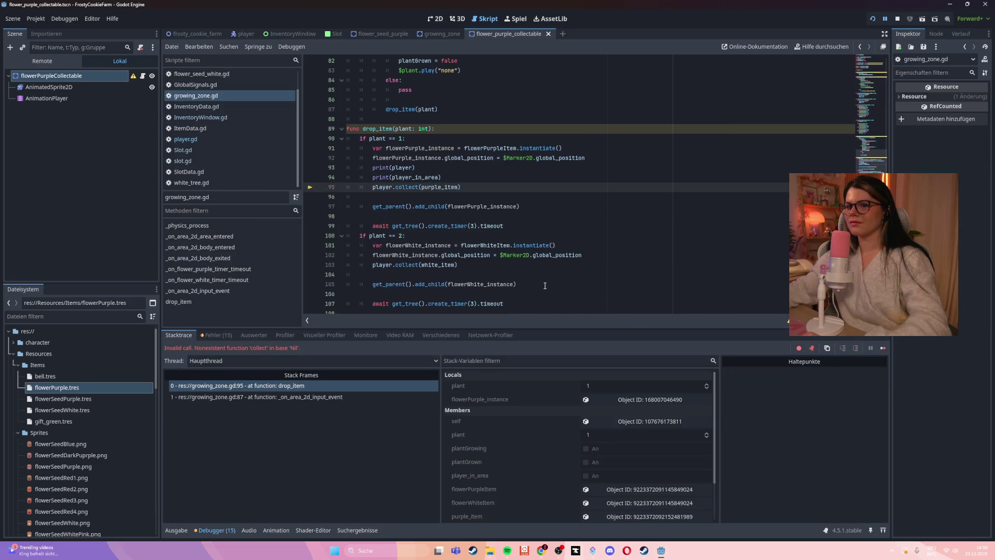
- Read the <null> and false prints in the output log, then close the game and stop debugging
click(176, 530)
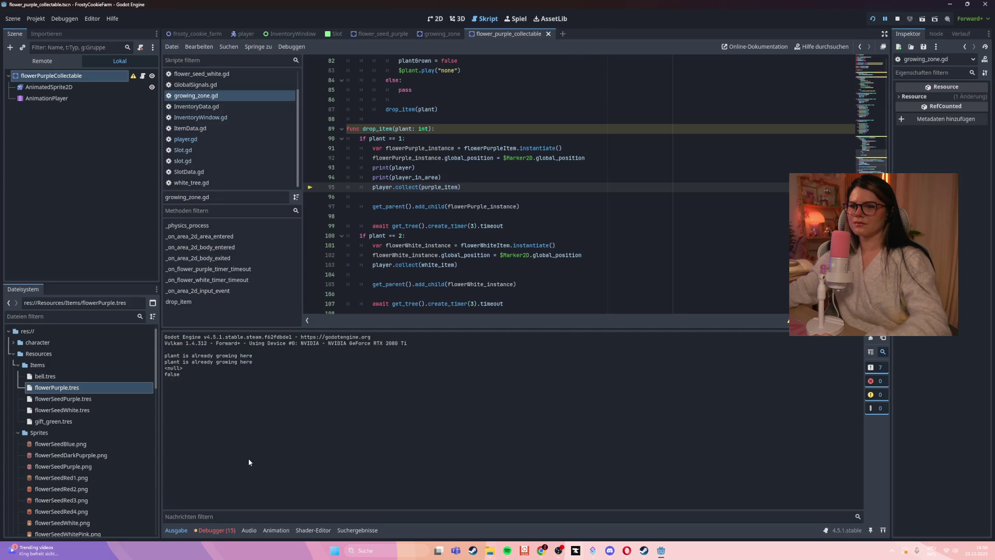
click(553, 224)
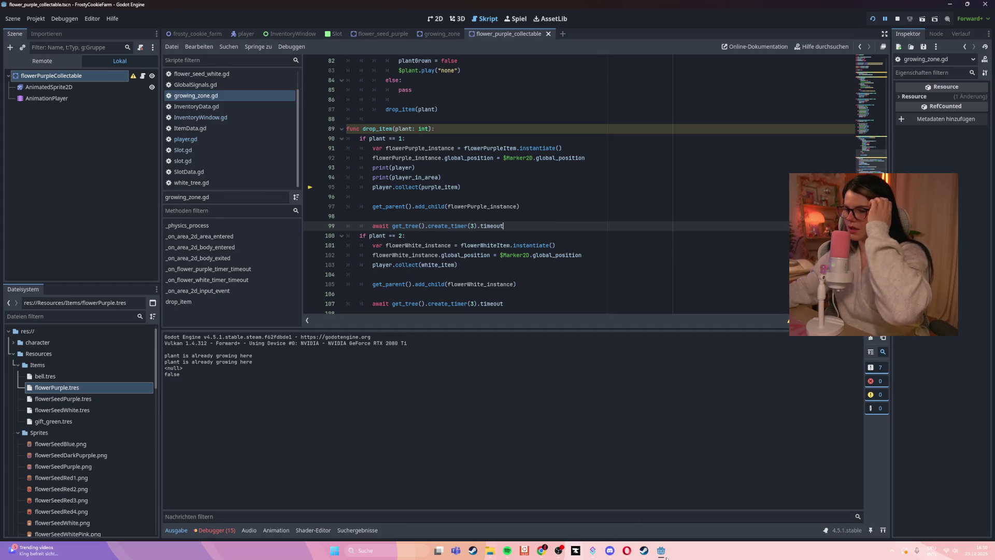
mouse_move(660, 548)
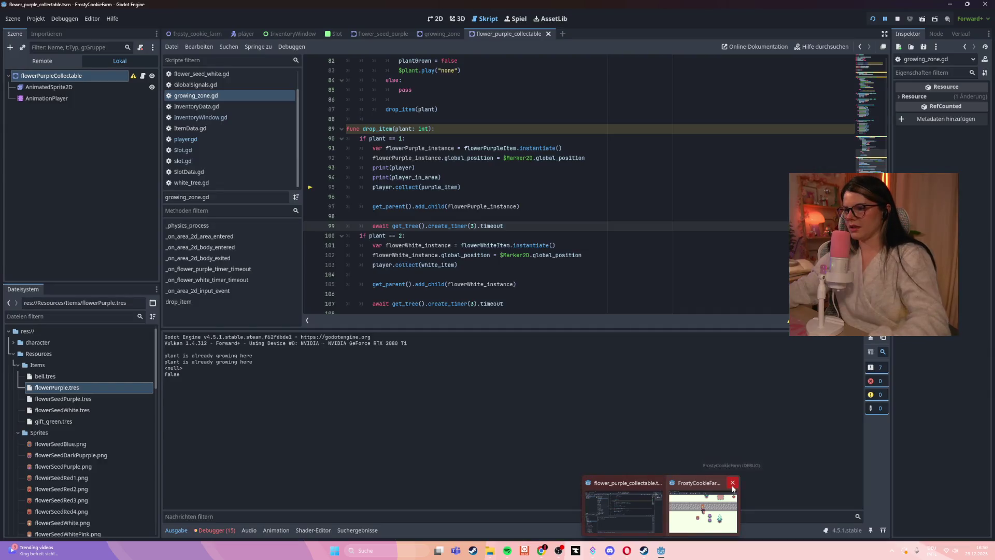
click(733, 485)
click(514, 217)
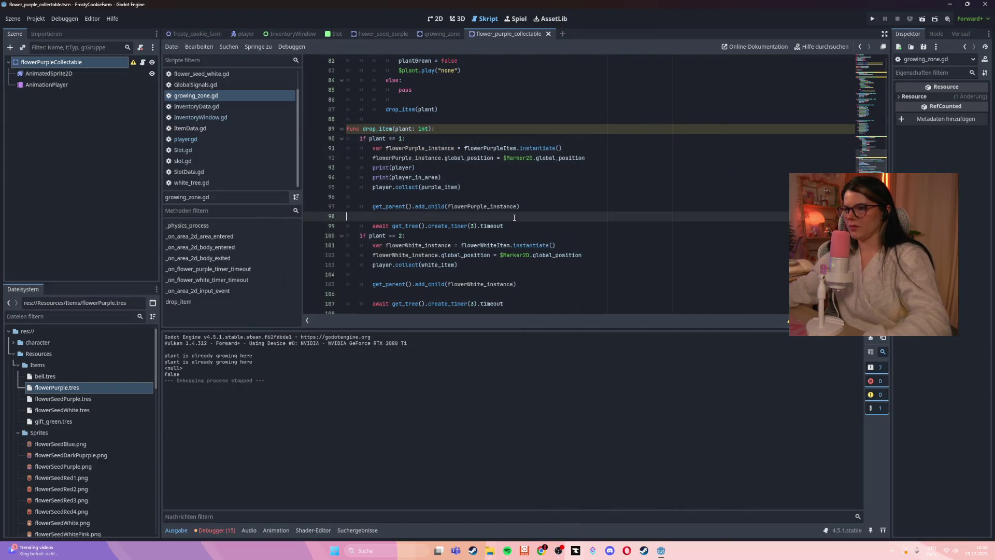
- Relaunch the game, plant seeds in two plots, and harvest the grown purple flower
key(F5)
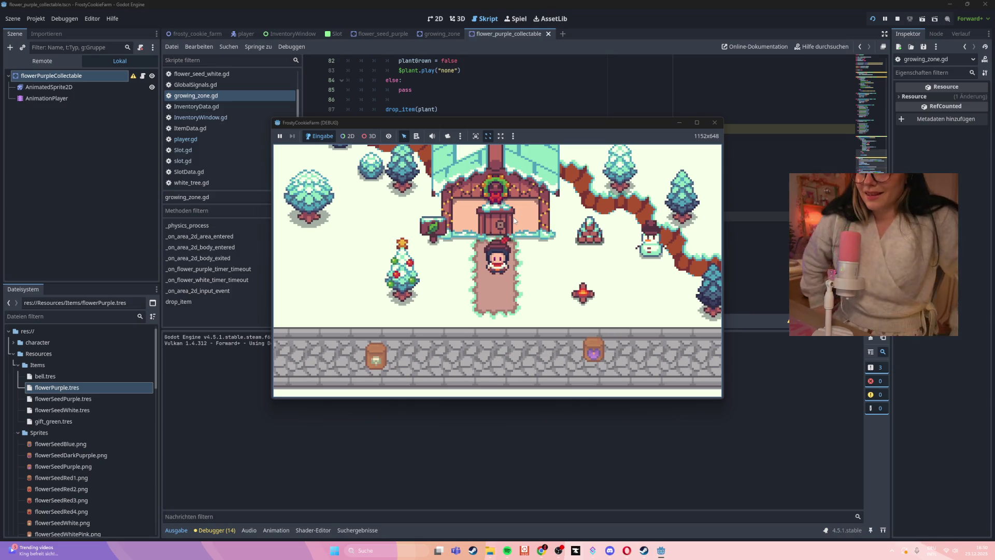
key(Down)
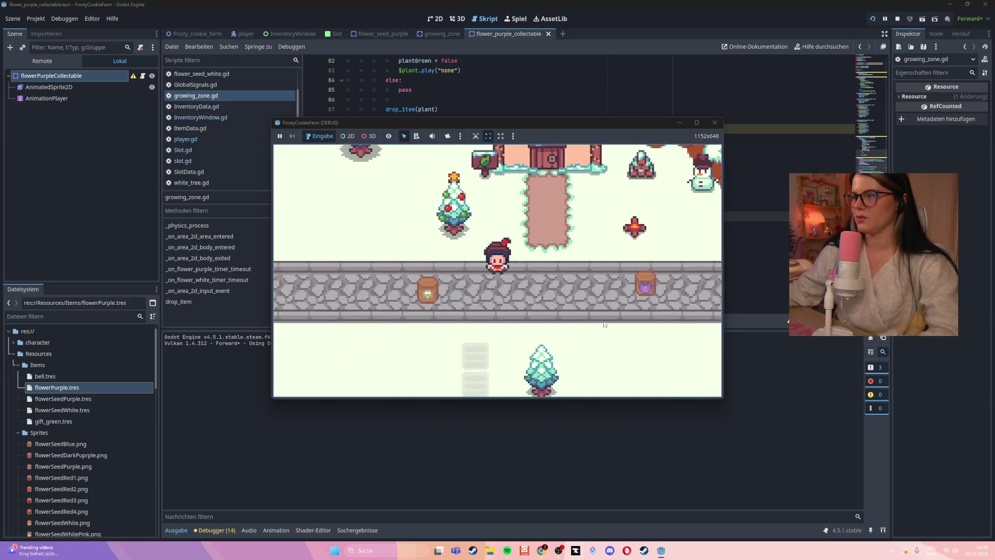
click(409, 348)
click(409, 378)
key(Left)
key(Down)
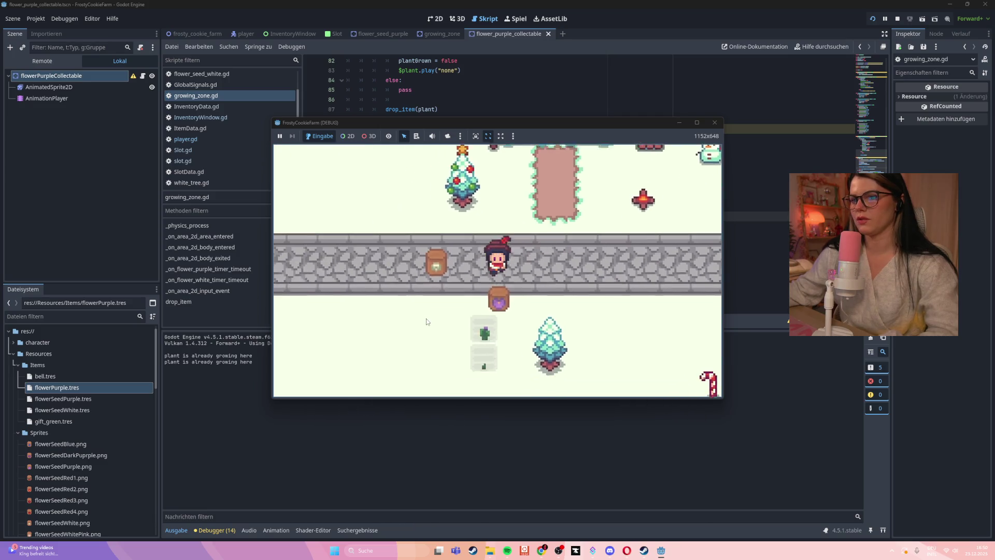
key(Down)
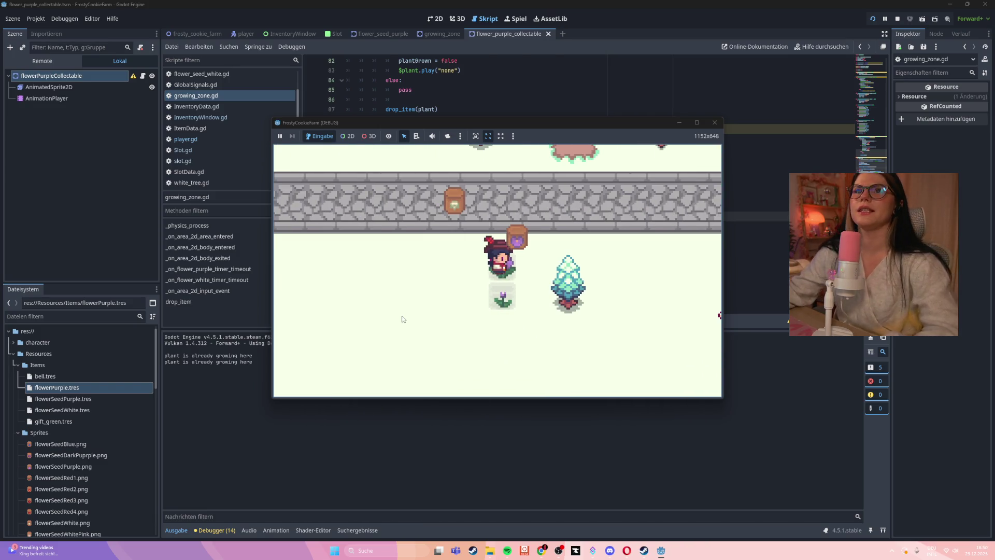
click(503, 273)
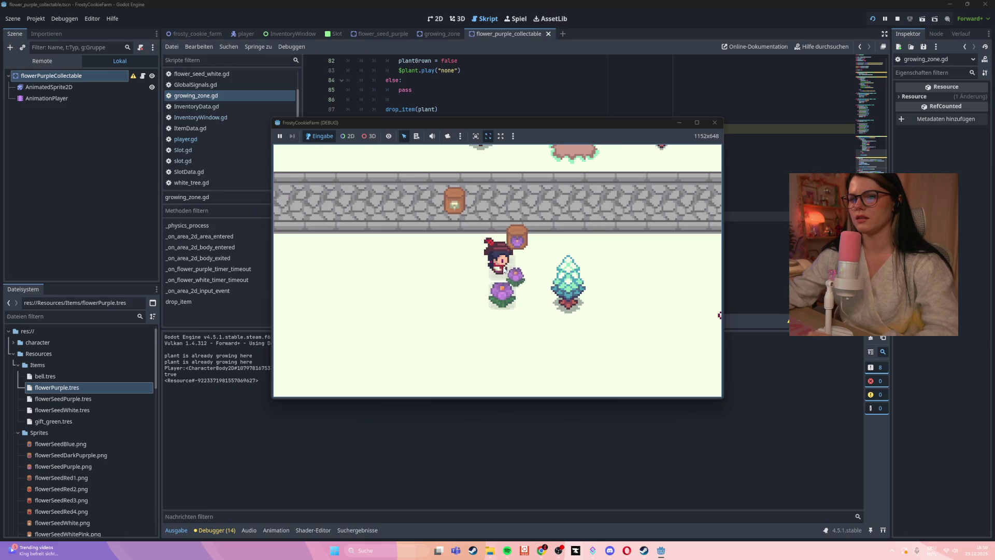
- Walk over to the dropped purple flower and pick it up
key(Right)
key(Down)
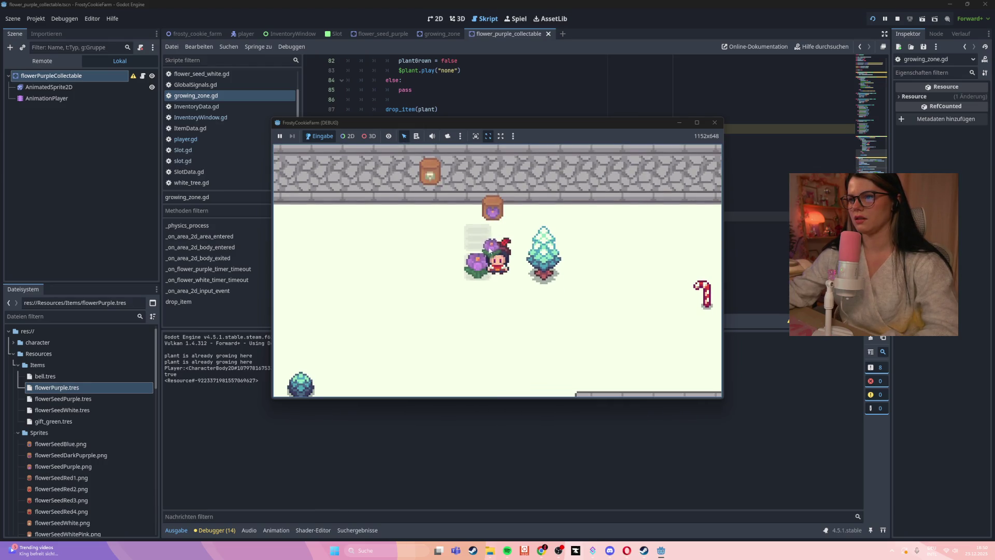
key(Up)
key(Left)
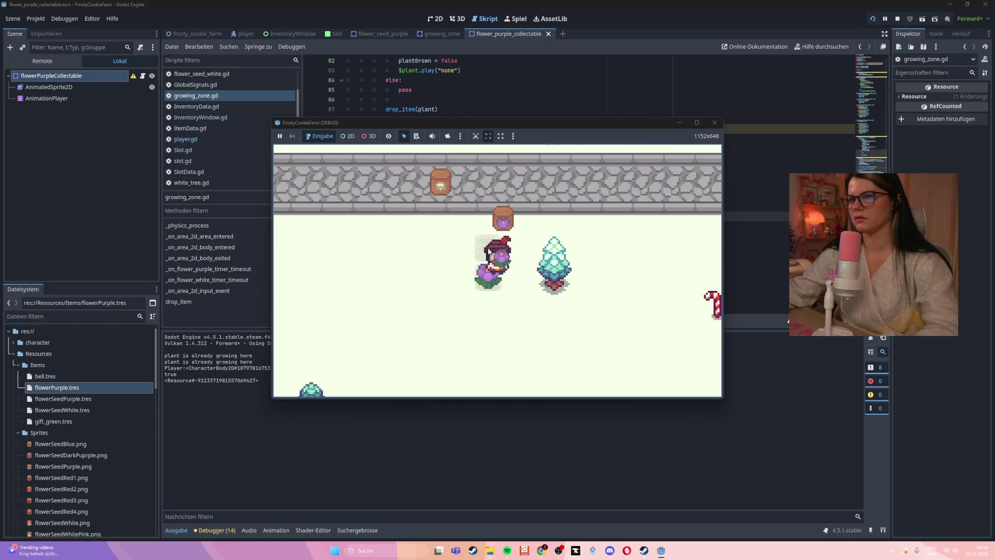
key(Down)
key(Up)
key(Down)
click(494, 269)
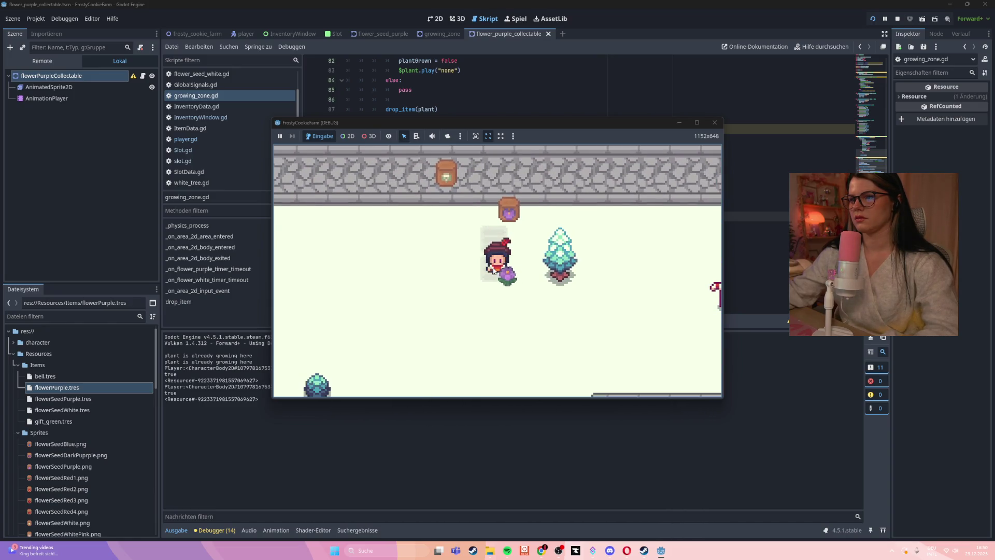
- Toggle the inventory, release the held flower, and stop the game with F8
key(Down)
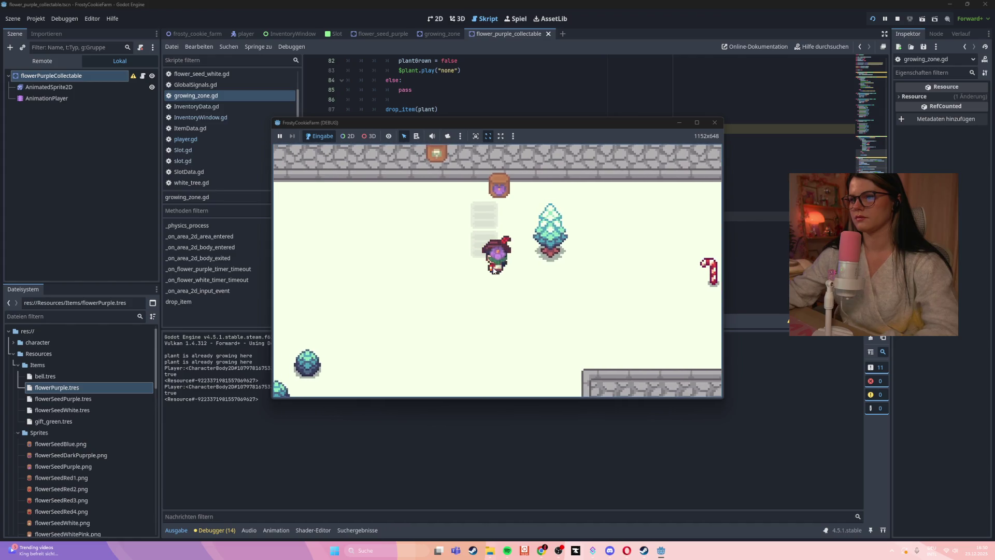
key(Up)
key(Down)
key(i)
key(i)
click(494, 268)
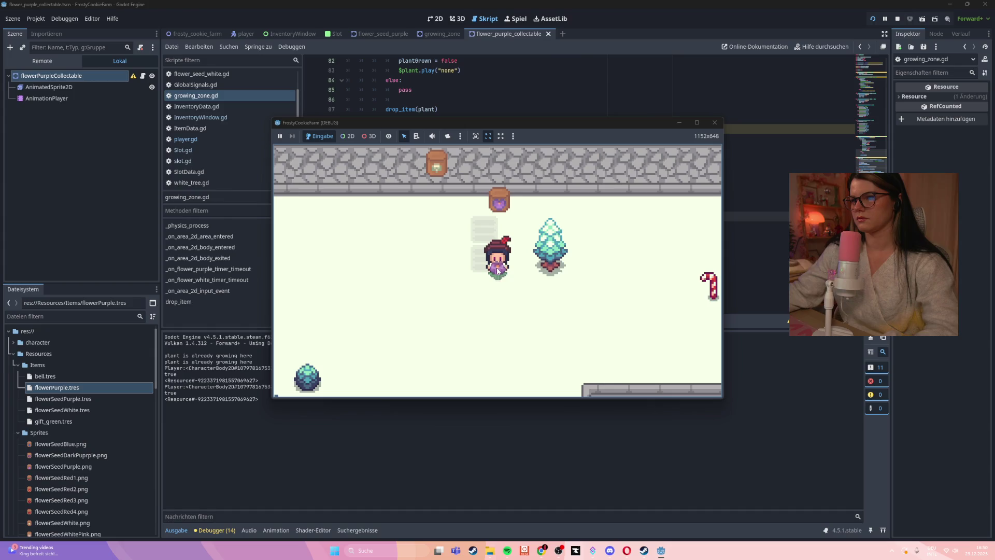
key(F8)
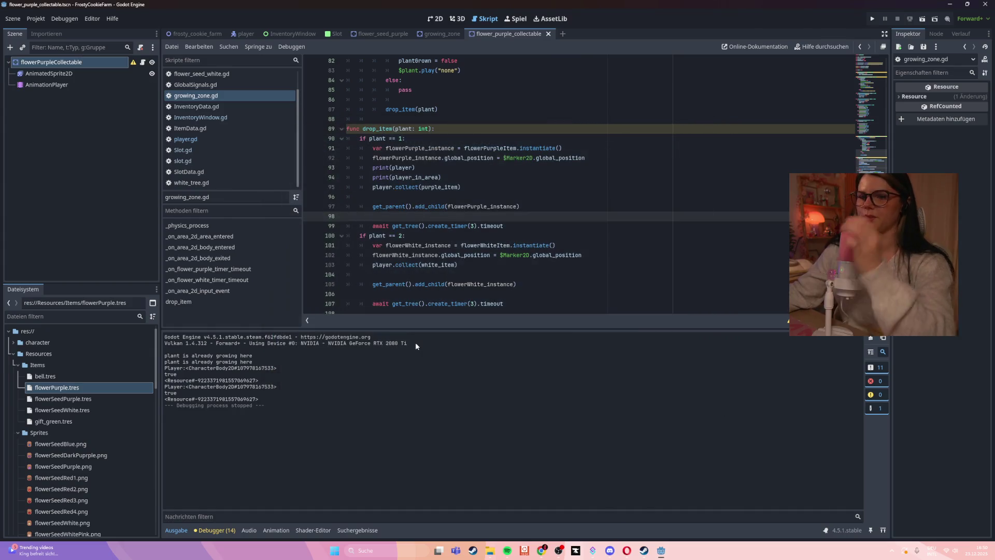
click(448, 249)
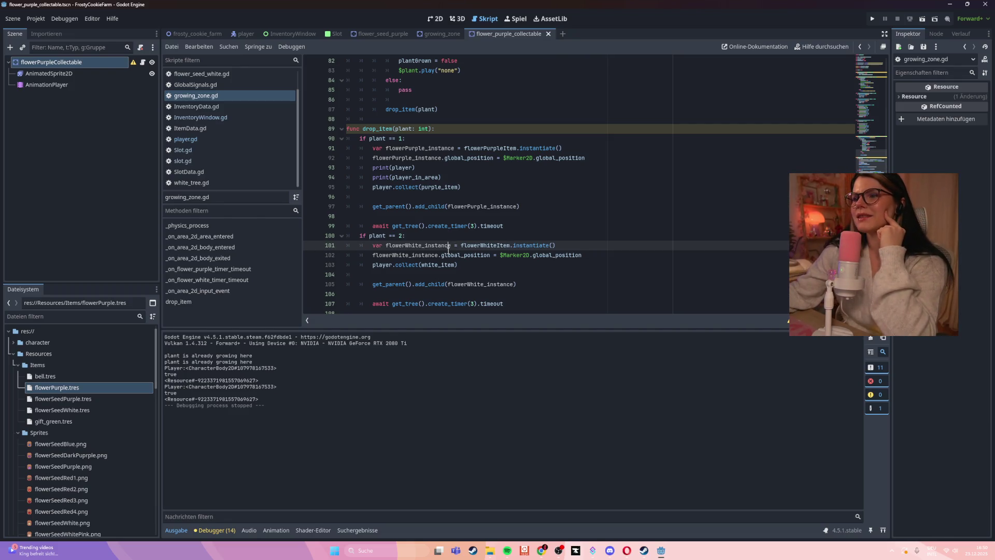
- Delete the print(player) and print(player_in_area) lines from drop_item
mouse_move(428, 181)
mouse_down()
mouse_move(439, 178)
mouse_move(313, 169)
mouse_up()
key(BackSpace)
key(BackSpace)
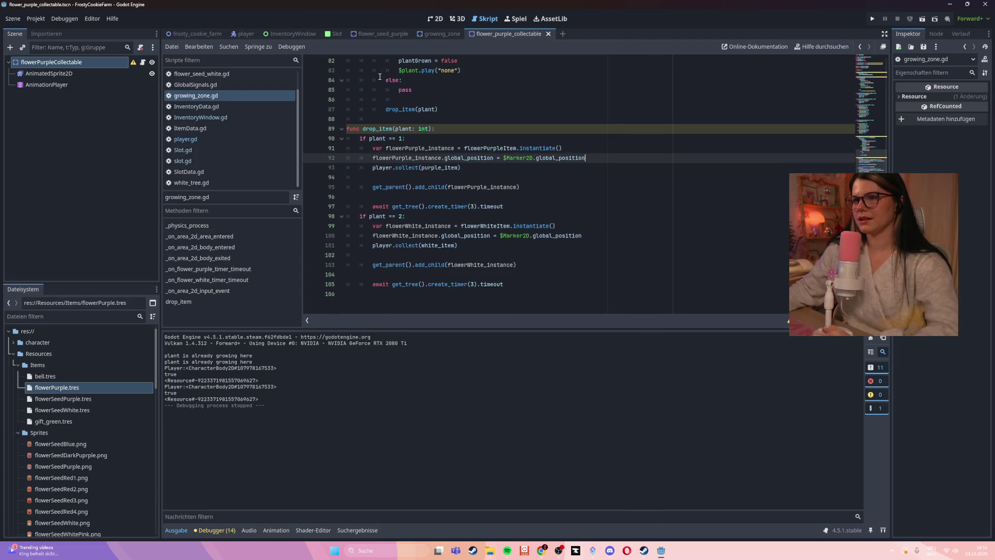
click(433, 34)
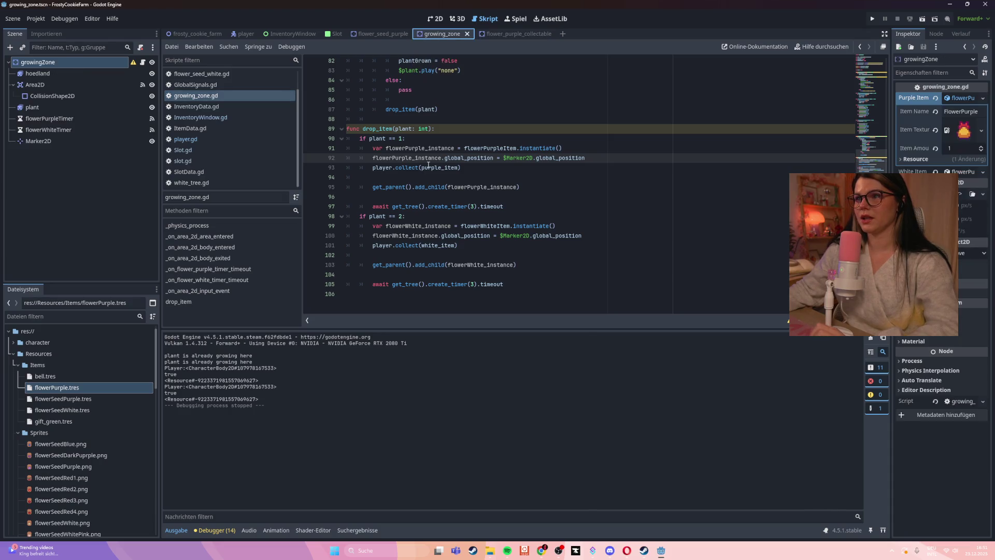
- Look up the insert call in player.gd's collect, then open InventoryWindow.gd
click(185, 139)
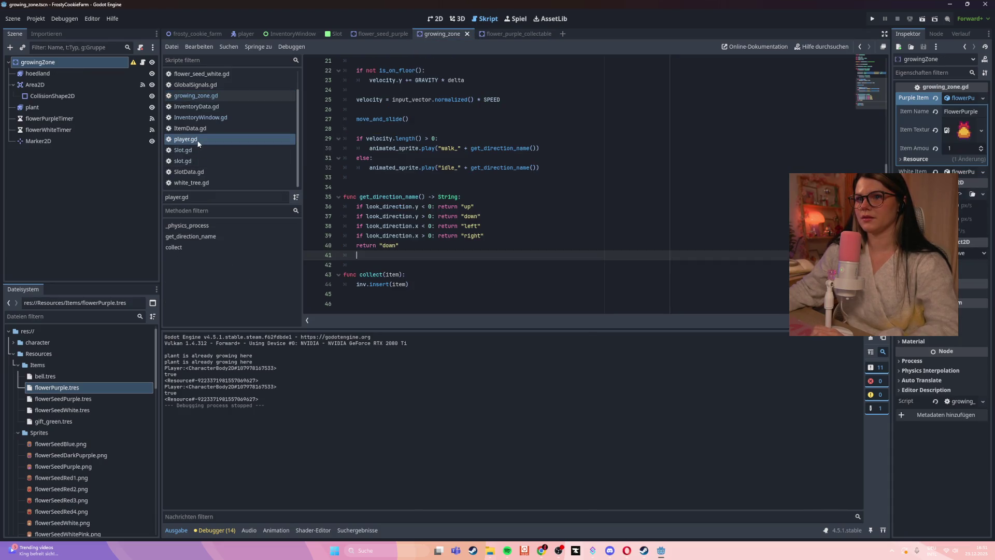
double_click(373, 286)
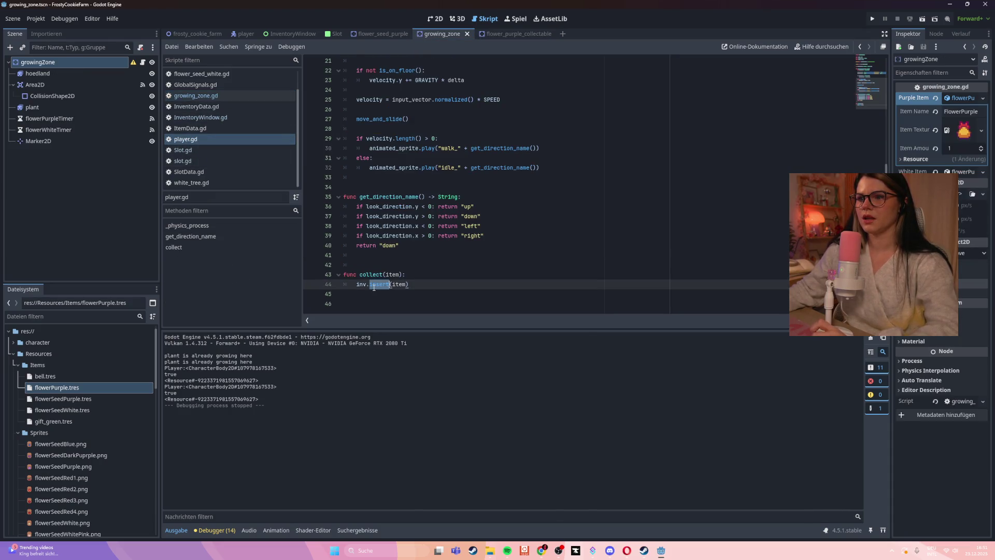
click(213, 119)
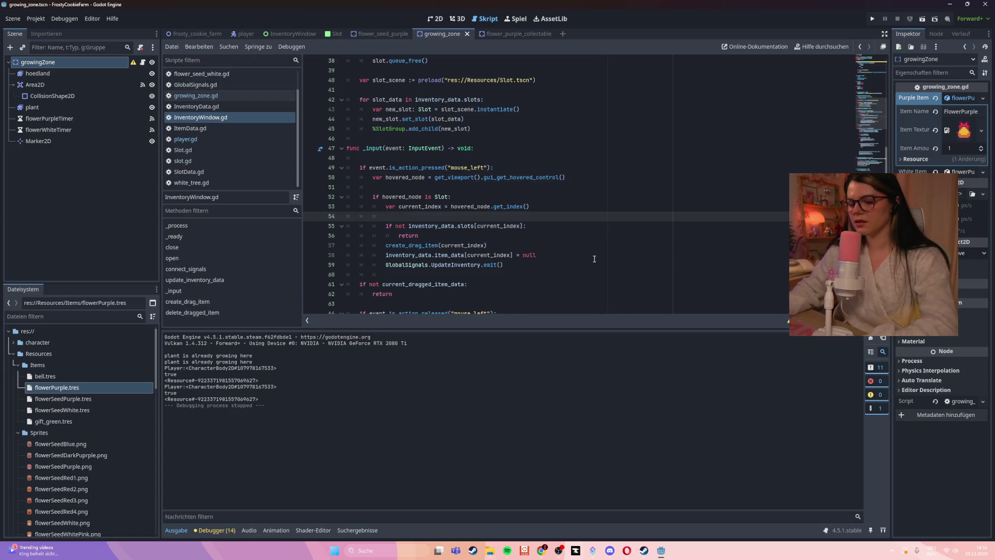
- Search the script for 'insert' with Ctrl+F
key(ctrl+f)
text(insert)
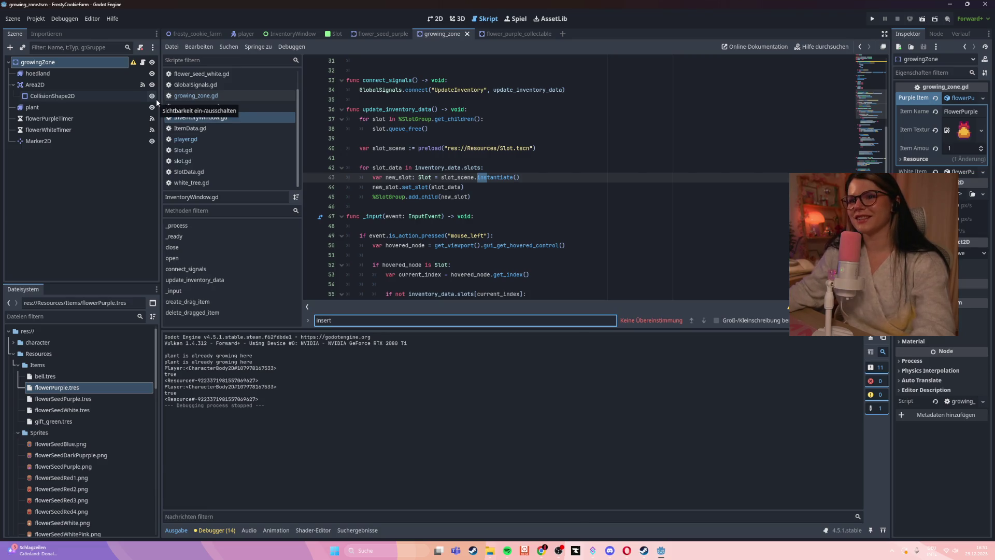
scroll(290, 127, up, 2)
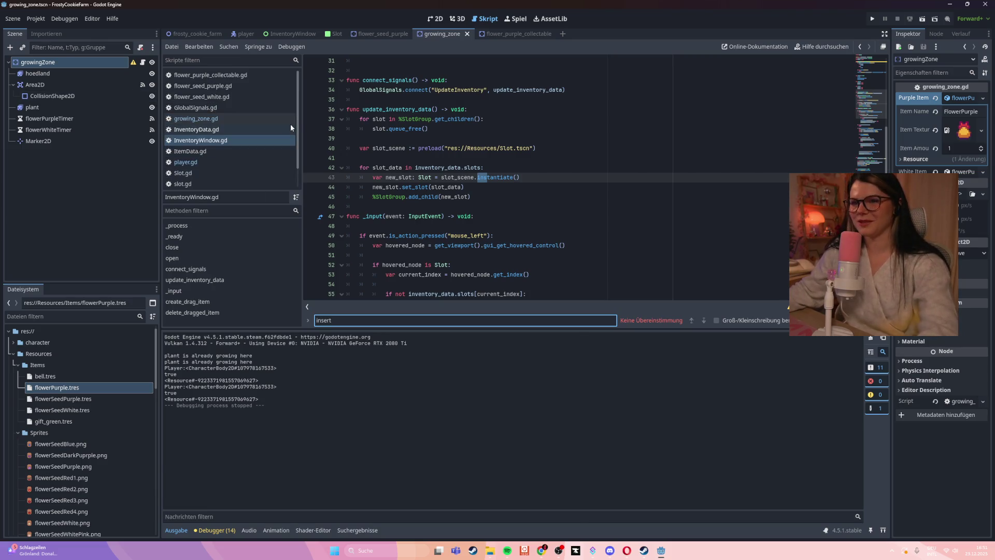
- In InventoryData.gd's insert function, start a print("insert line below print(item)
click(238, 129)
click(499, 180)
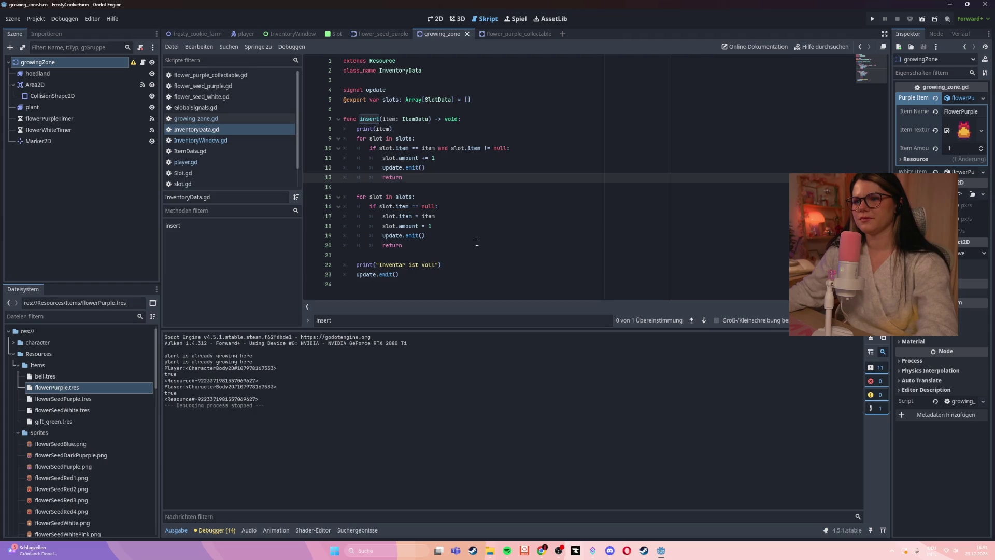
mouse_move(415, 233)
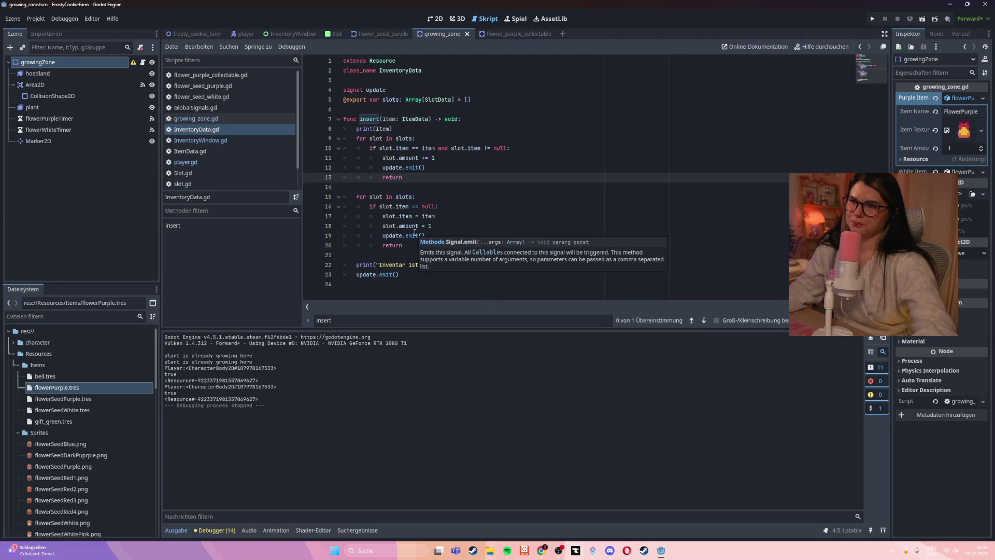
click(441, 128)
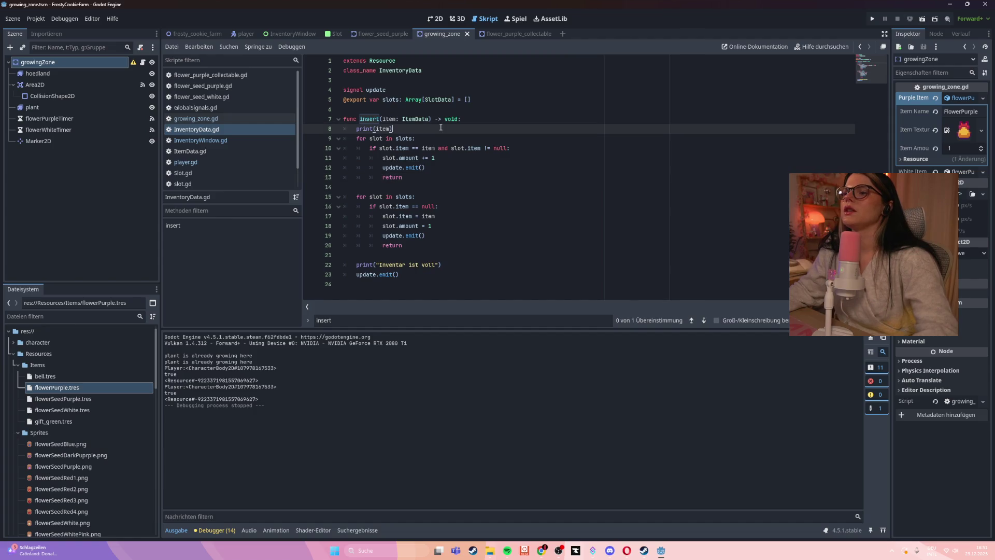
key(Return)
text(("in)
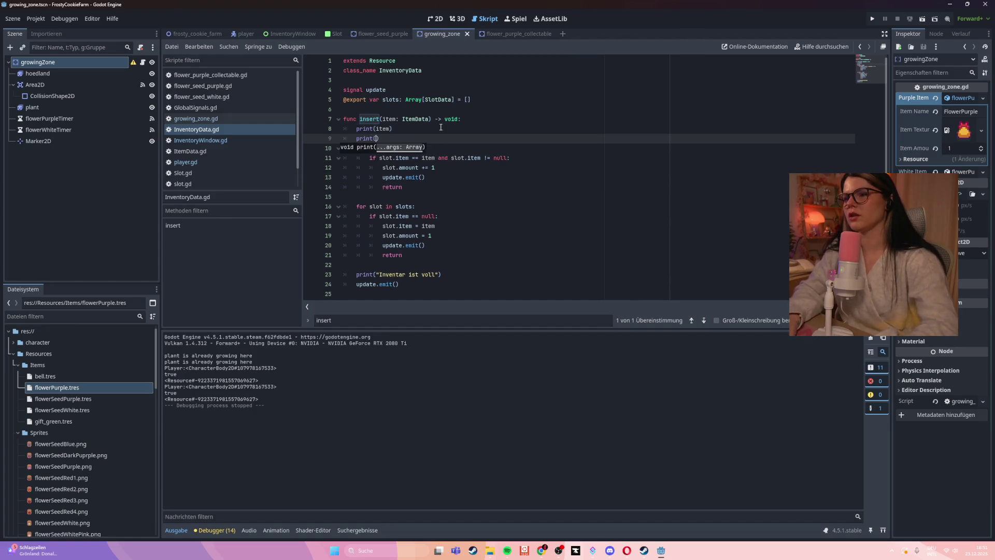
text(sert func)
- Run the game with the 'insert func' print and plant a seed in a field plot
click(505, 176)
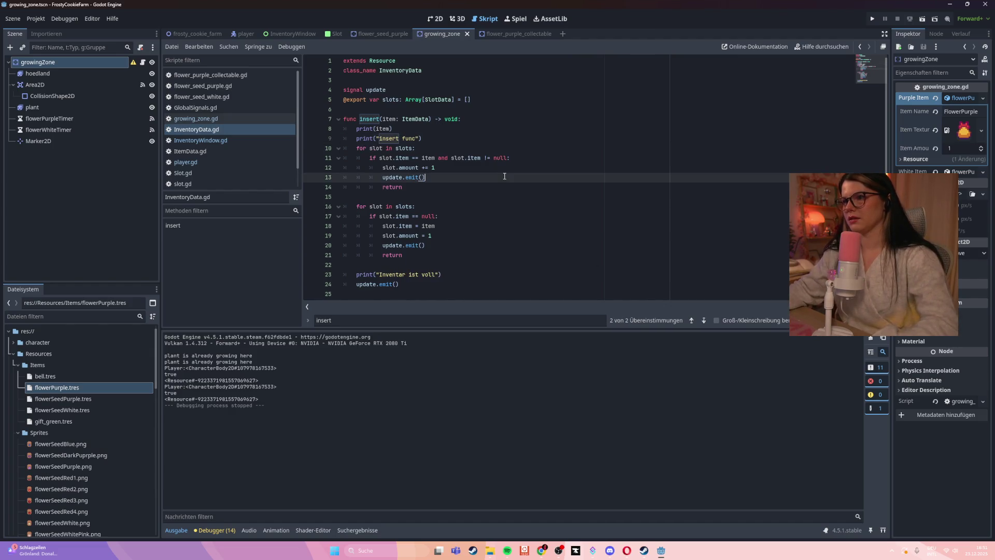
key(F5)
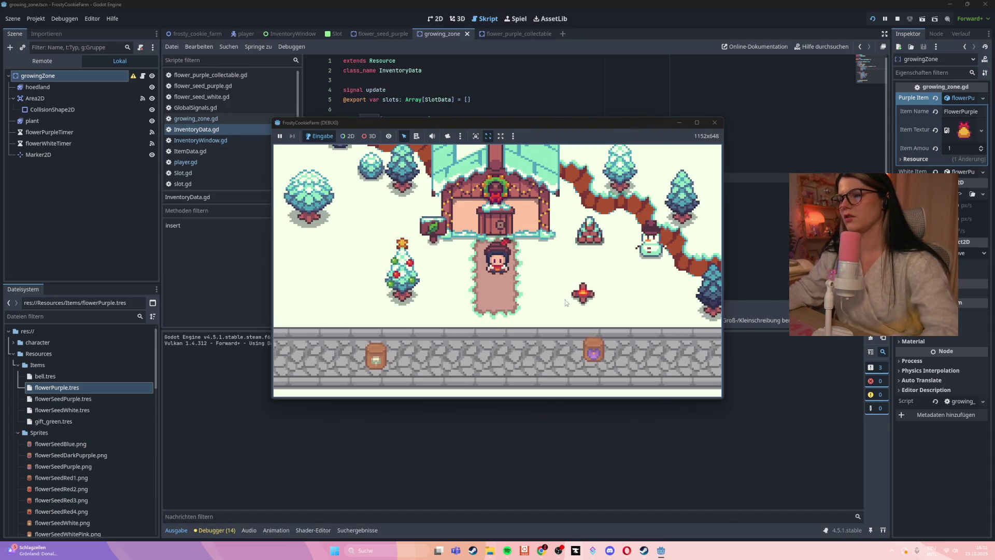
key(Down)
key(Right)
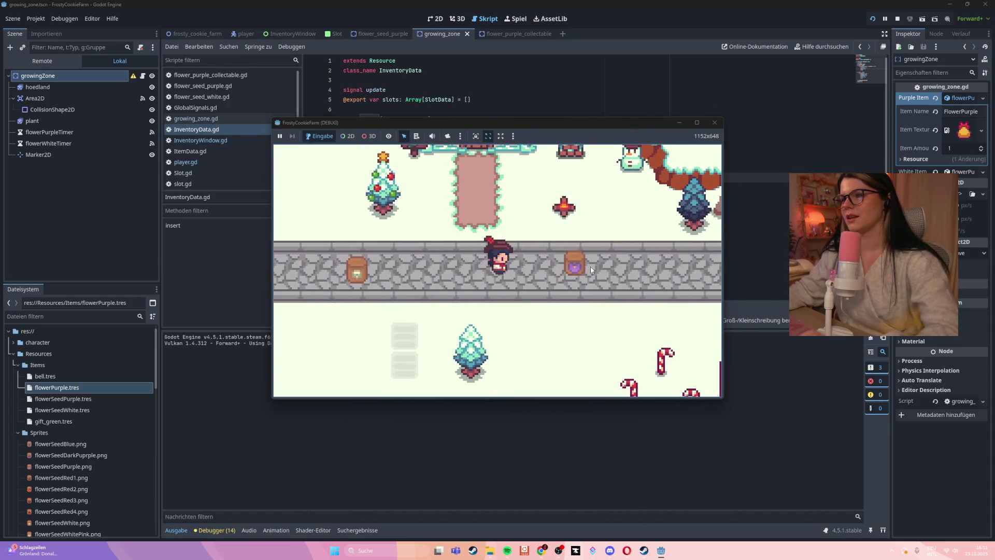
key(Left)
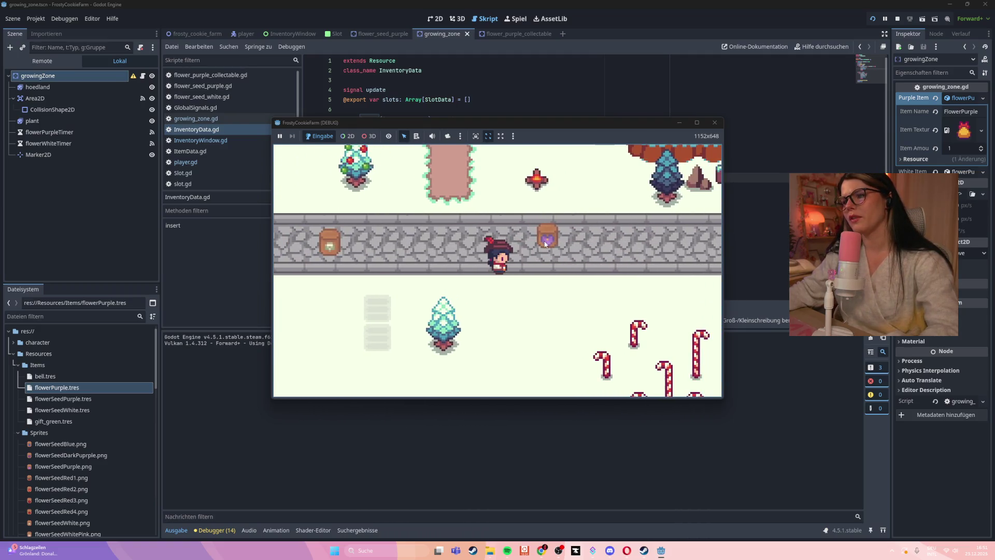
click(387, 310)
- Harvest the grown purple flower, which triggers the Nil 'collect' error at line 93
key(Left)
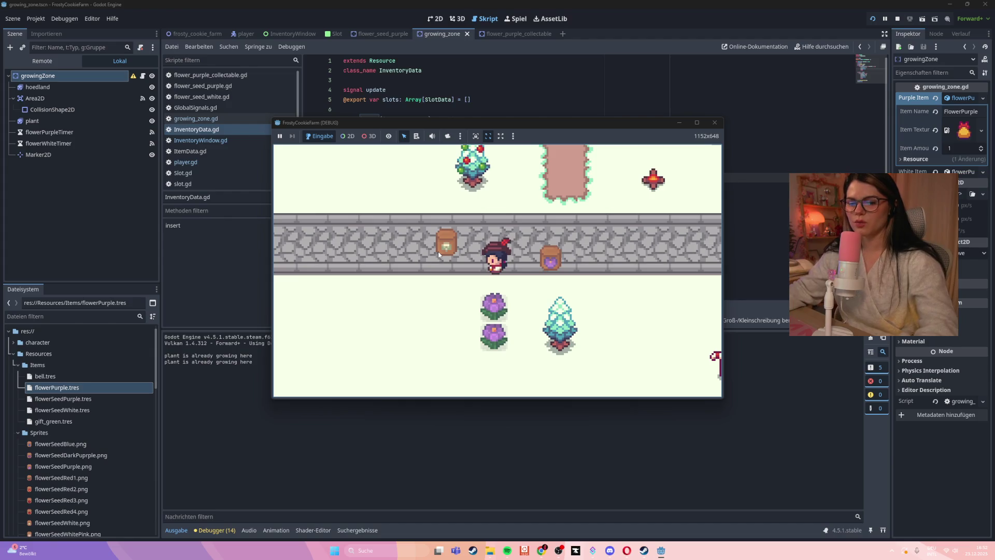
key(Down)
key(Up)
key(Down)
click(496, 254)
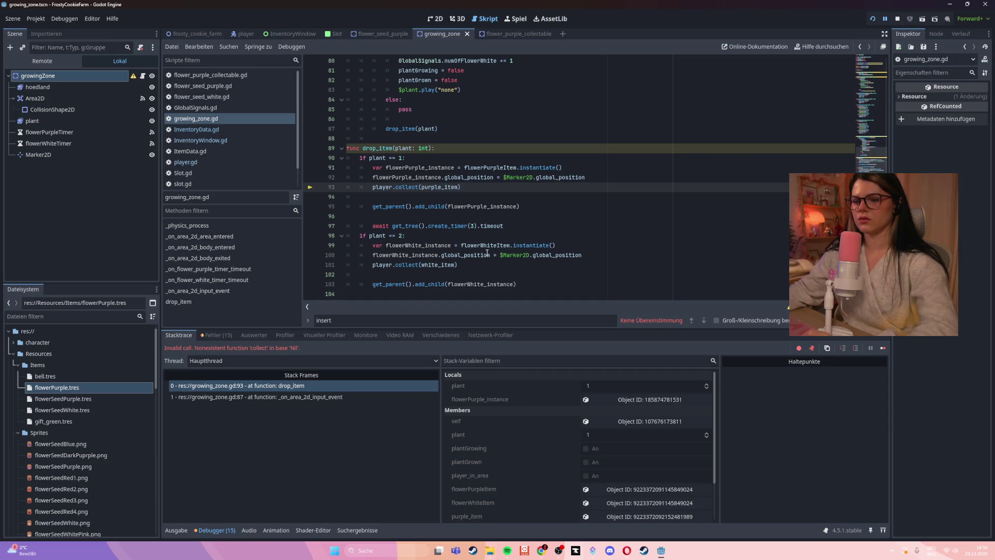
- Inspect the Debugger stack trace for the failing collect call
click(183, 530)
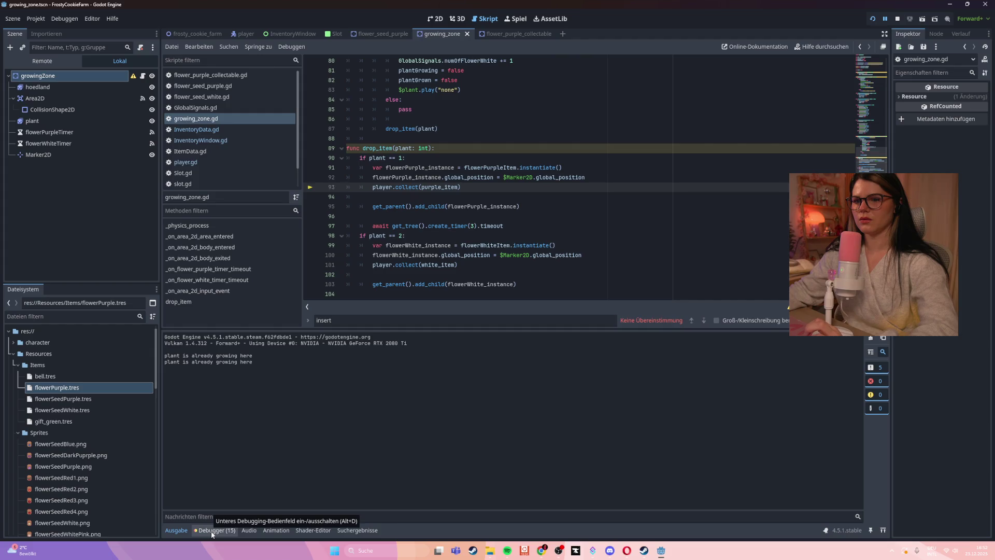
click(211, 532)
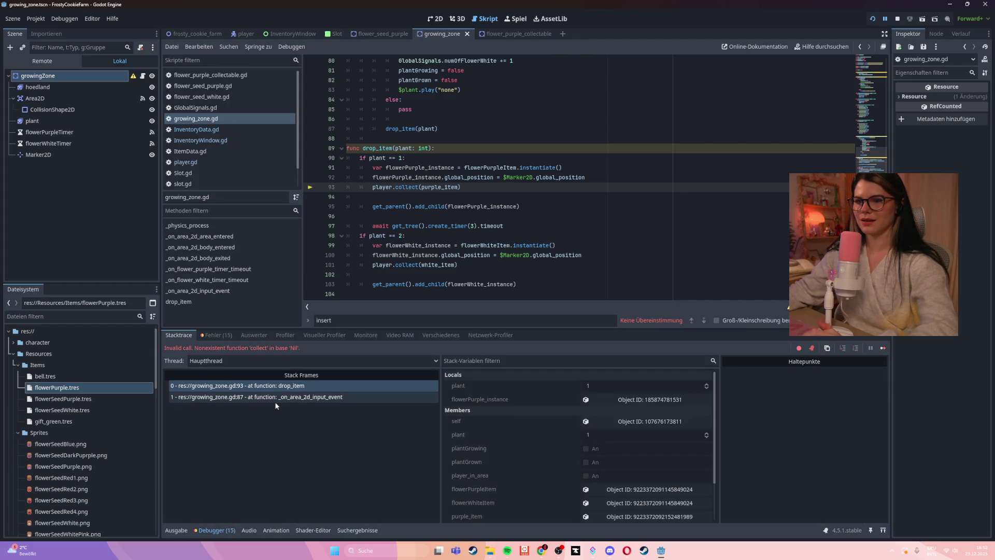
click(465, 269)
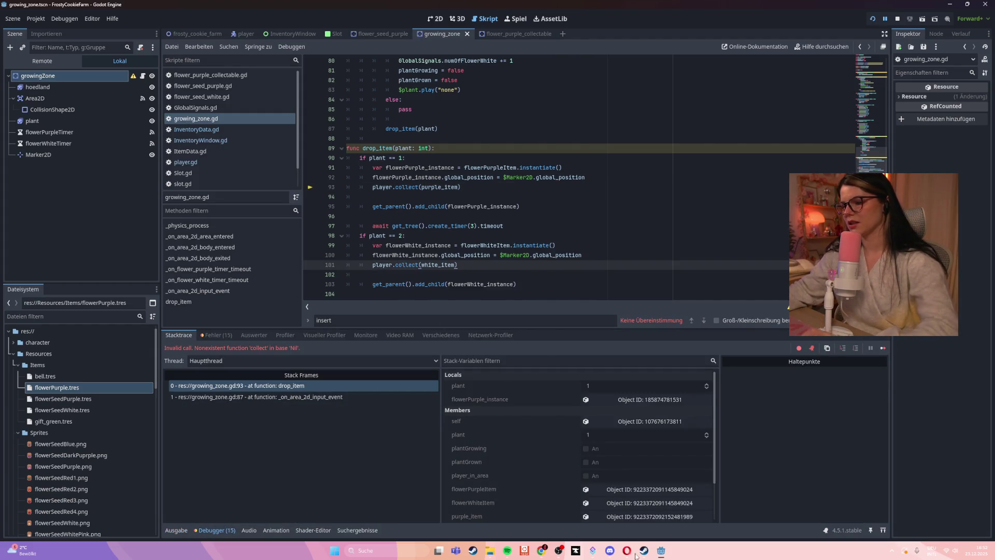
- Close the crashed game window and launch the project again
mouse_move(666, 554)
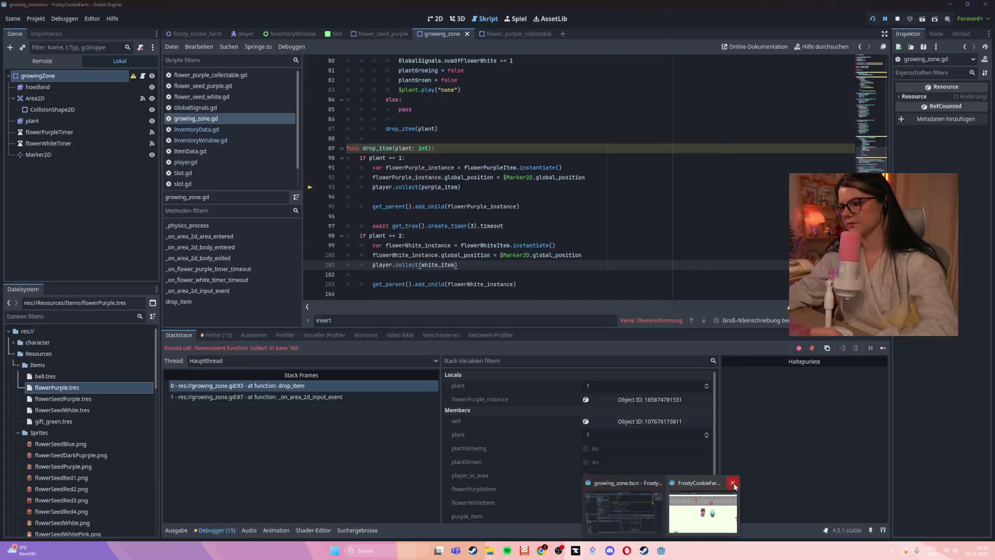
click(731, 480)
key(F5)
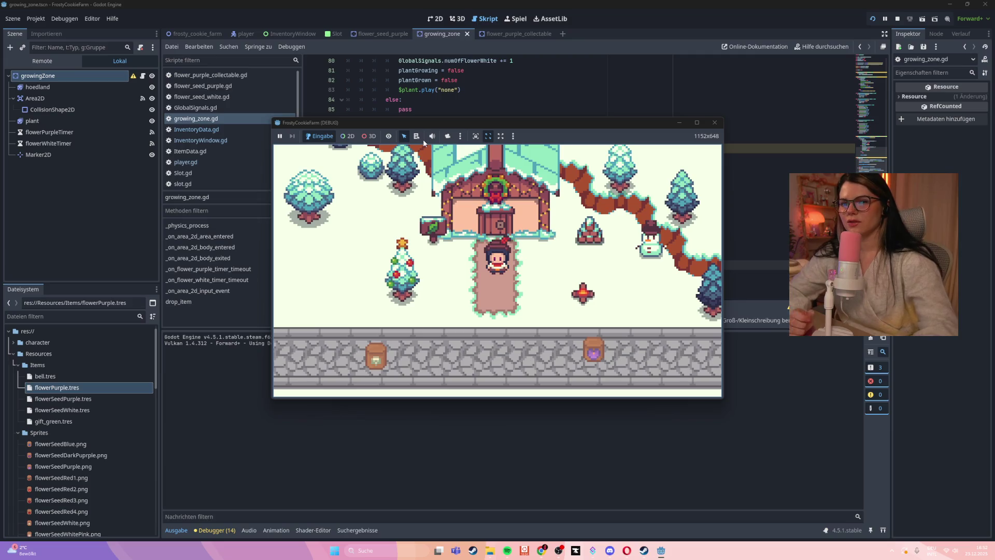
- Walk to the planters and drag the purple seed bag onto a planter
key(Down)
mouse_move(574, 290)
mouse_down()
mouse_move(416, 374)
mouse_move(423, 283)
mouse_up()
key(Left)
key(Down)
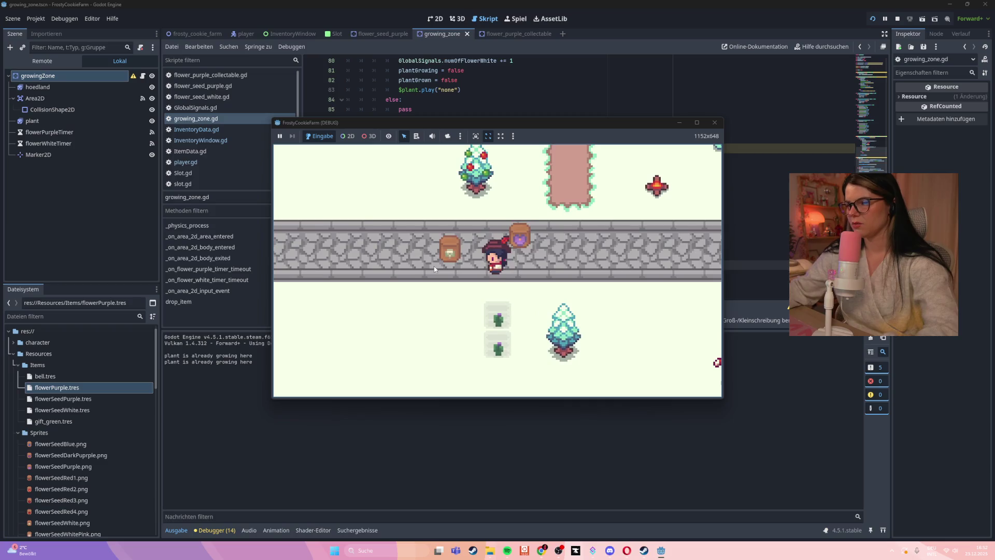
key(Up)
key(Down)
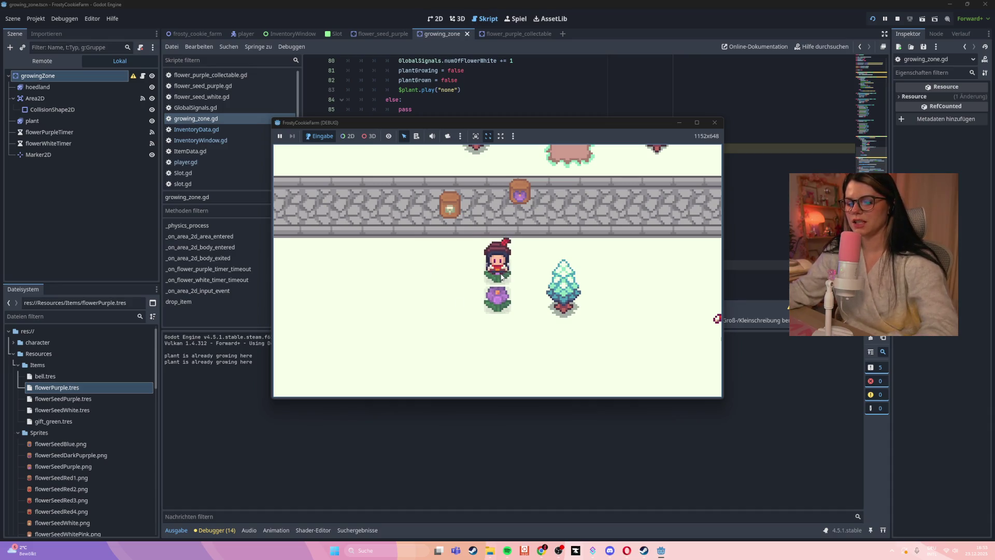
- Harvest the grown purple flowers, logging 'insert func', then stop the game
key(s)
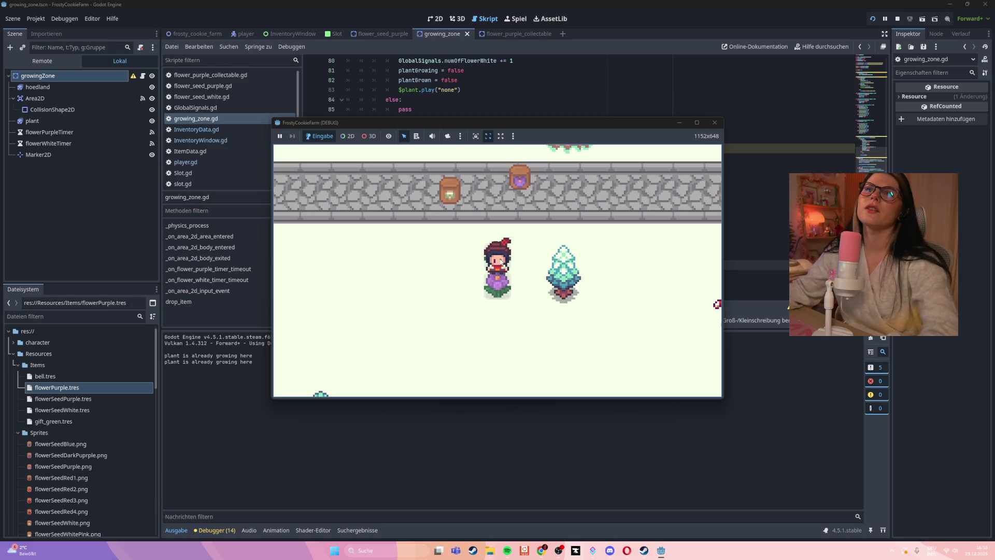
click(500, 259)
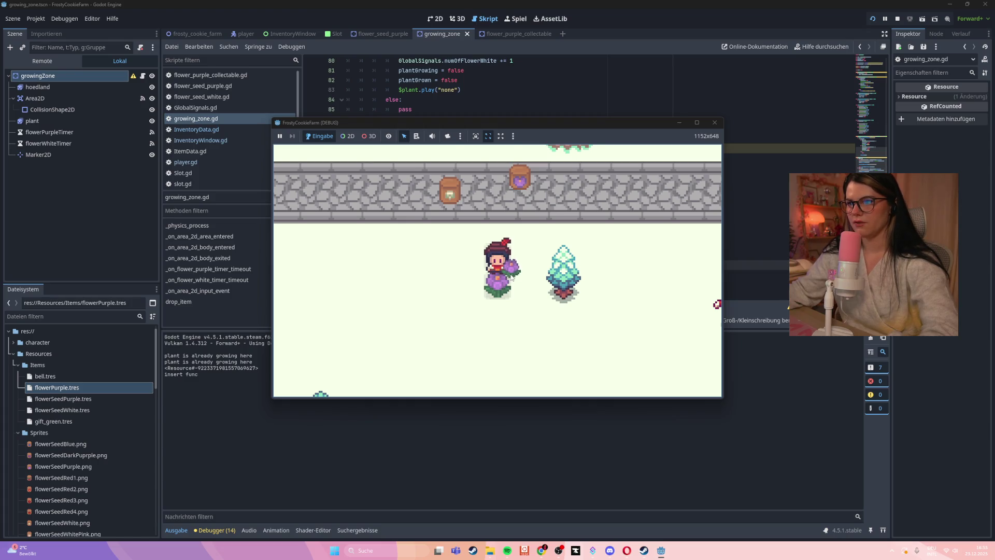
key(Right)
key(Left)
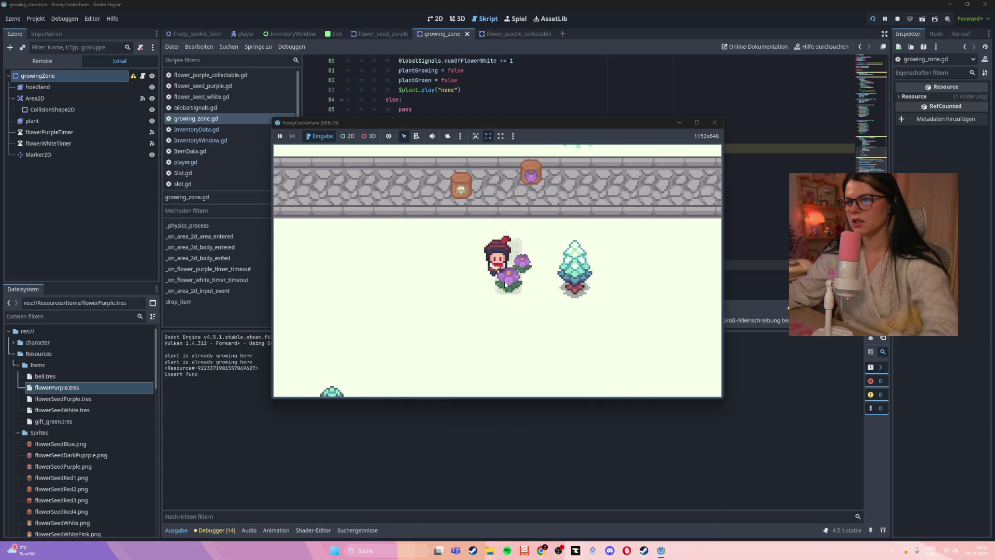
click(499, 277)
key(Down)
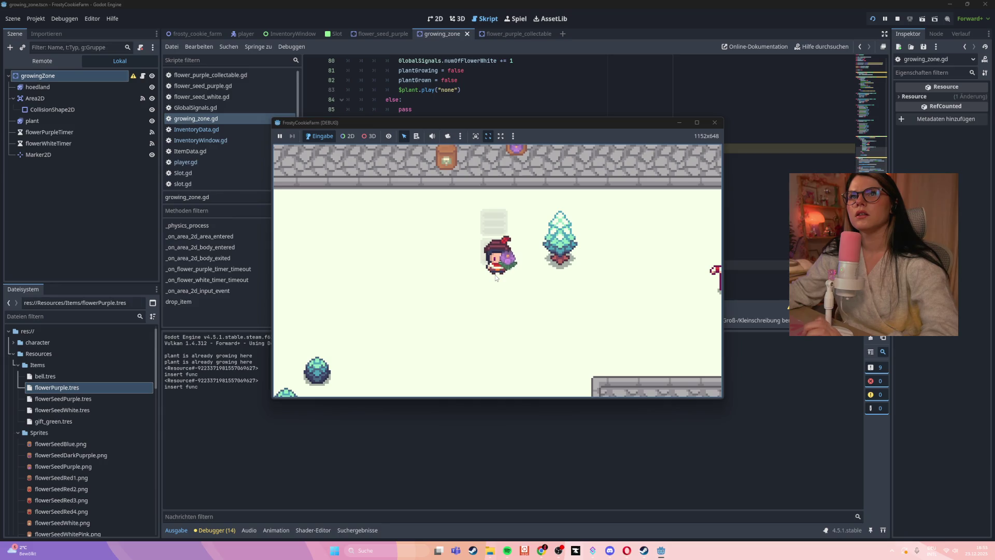
click(503, 264)
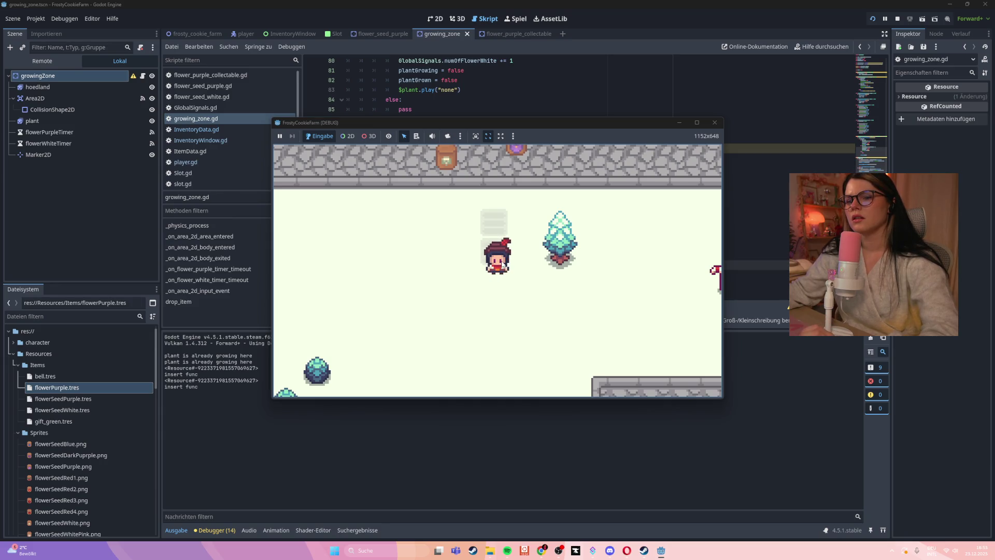
click(715, 123)
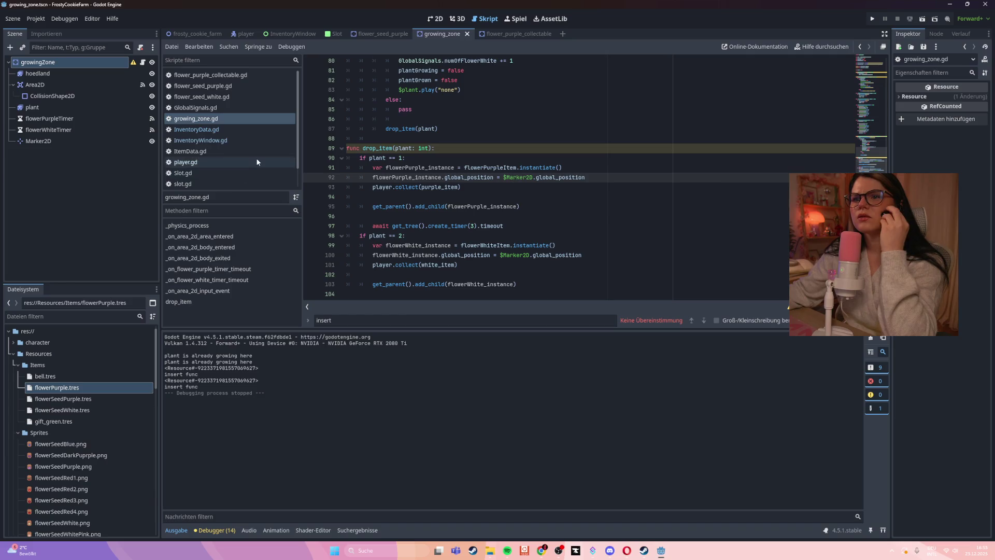
- Open InventoryData.gd and read through how insert() fills and increments slots
click(247, 141)
click(238, 129)
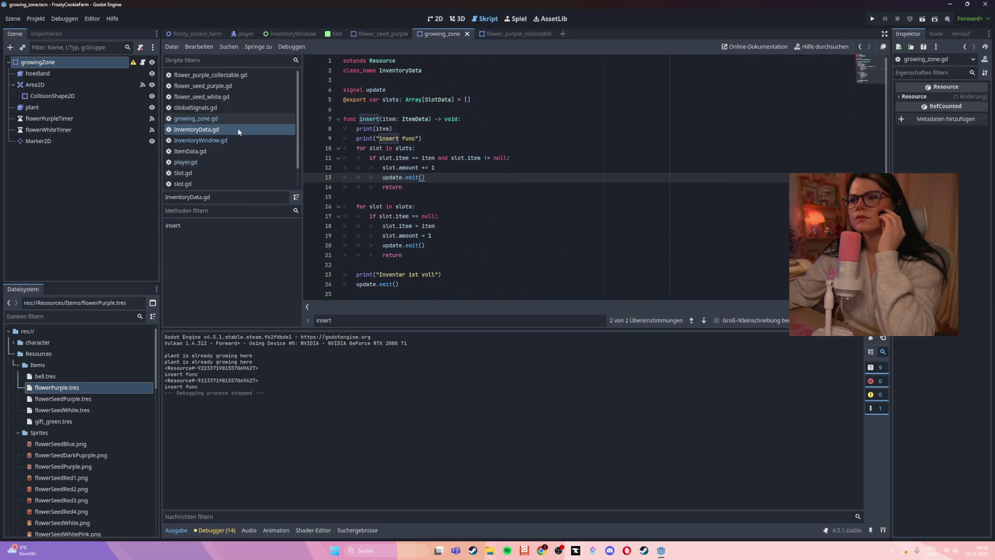
click(535, 191)
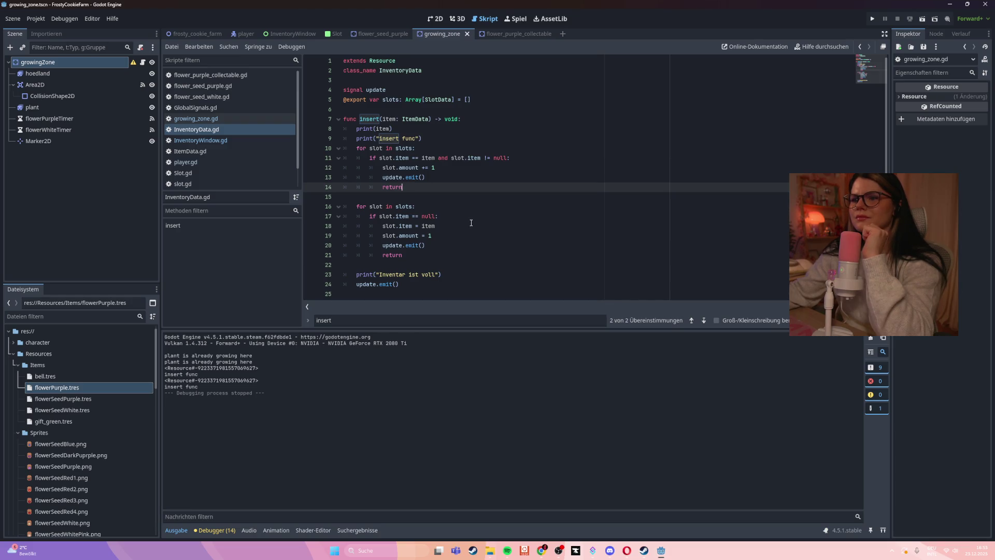
scroll(471, 223, down, 1)
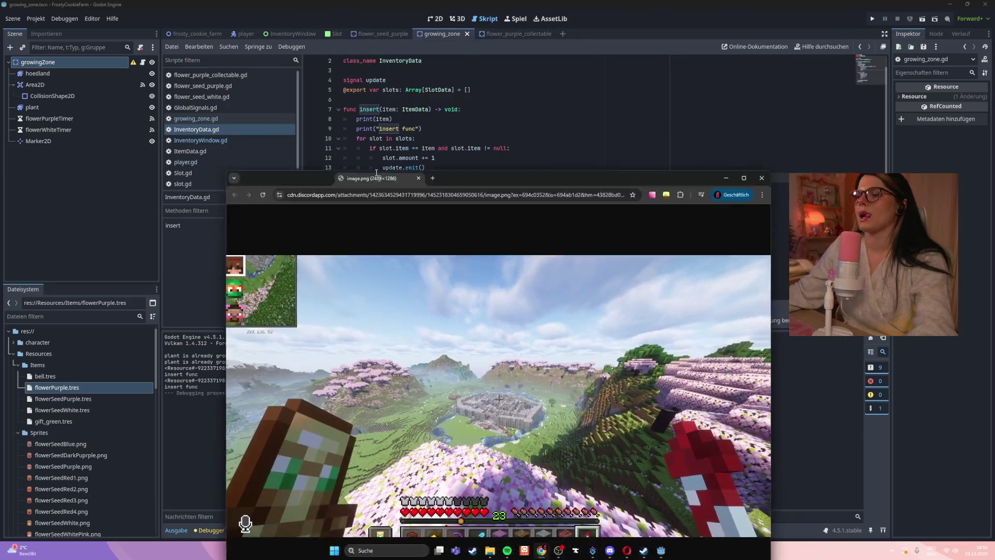
- Move the Minecraft screenshot into view, toggle it to full size, then close it
drag(378, 178, 366, 51)
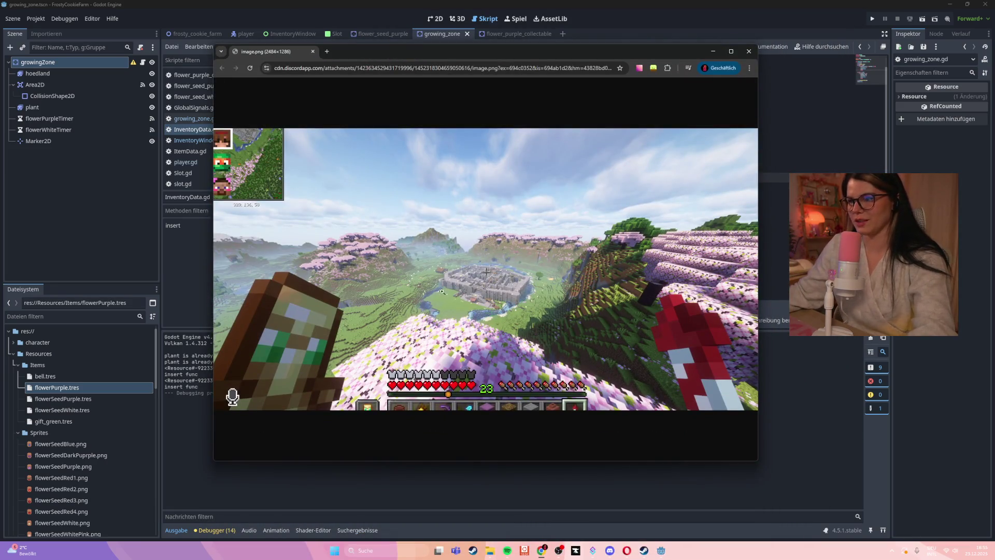
click(483, 279)
click(489, 280)
click(495, 280)
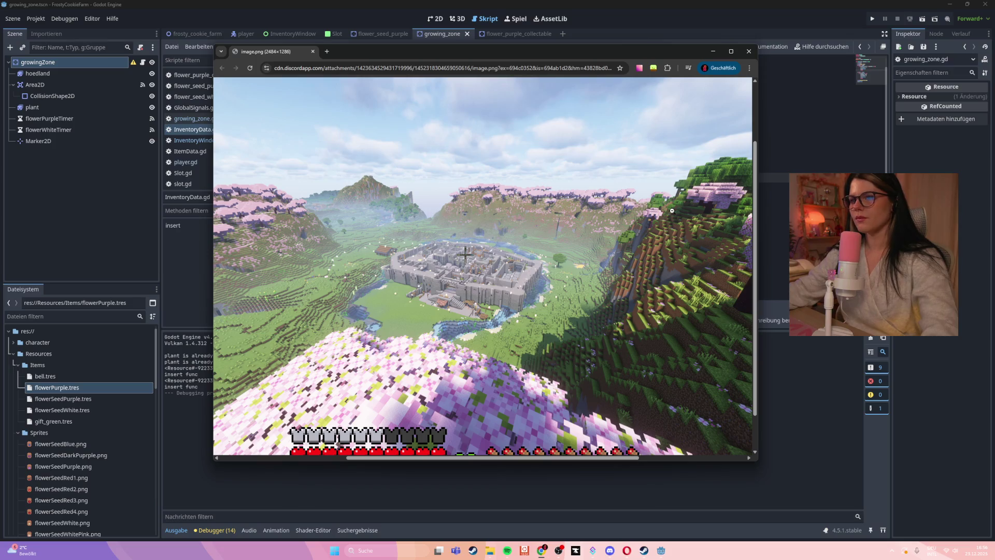
click(748, 51)
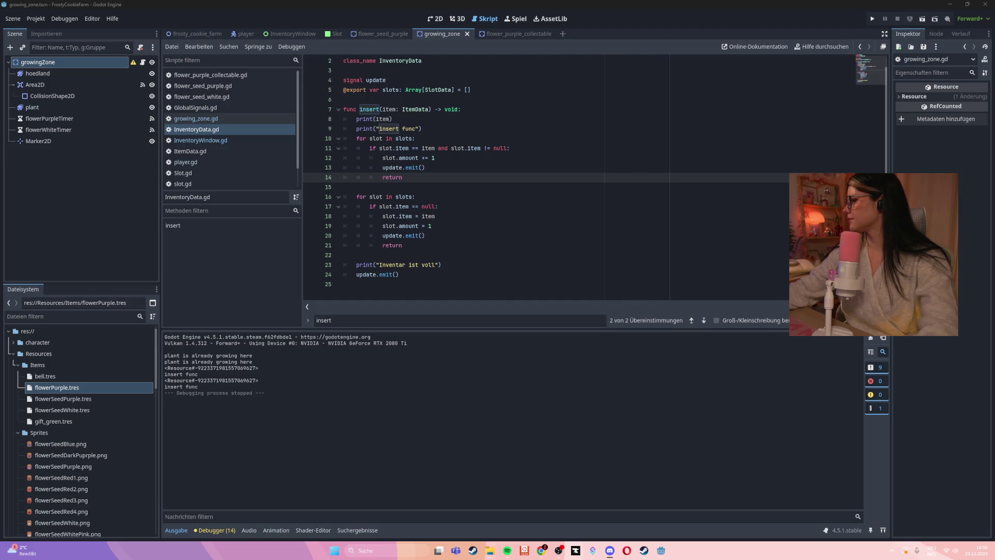
- Copy the 'insert func' print line and paste it below slot.amount = 1
click(475, 244)
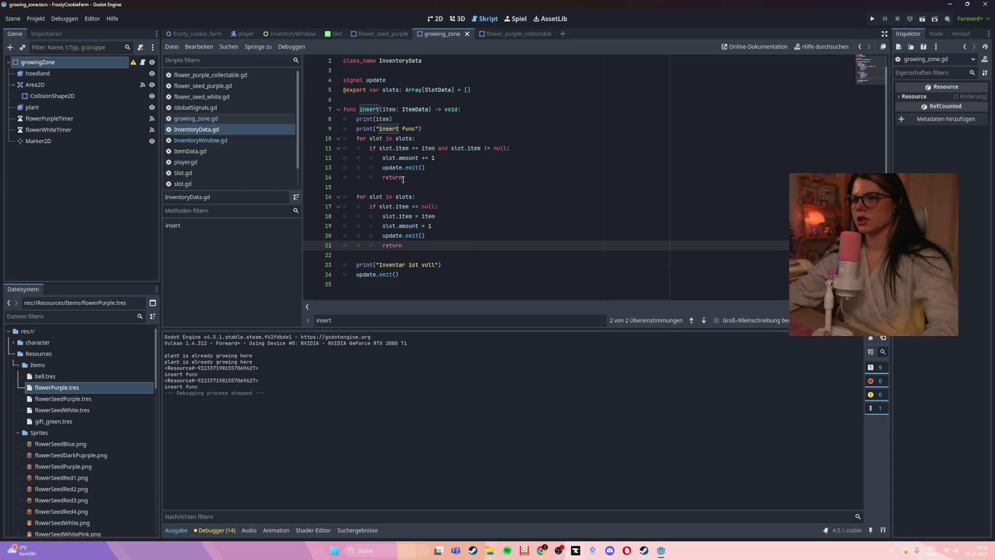
drag(422, 128, 339, 129)
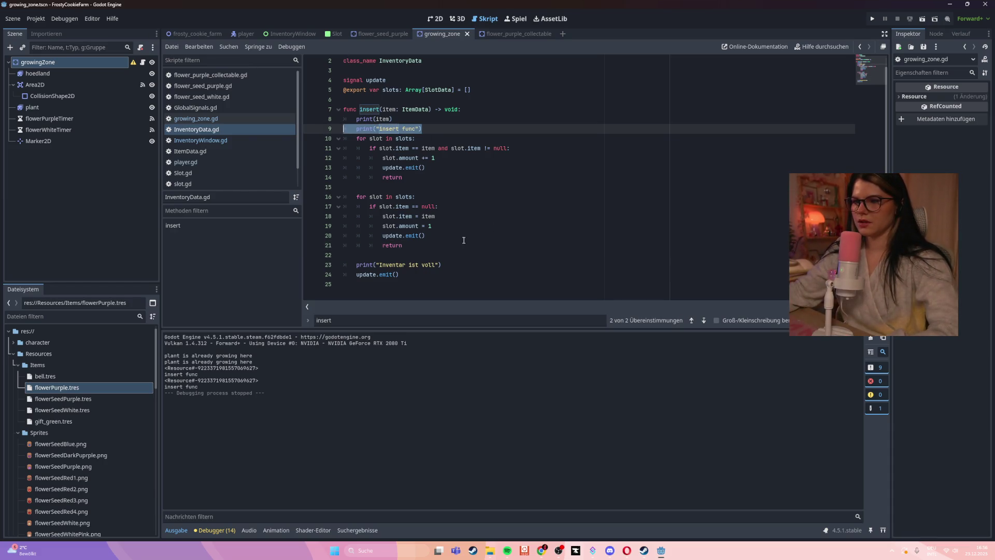
key(ctrl+c)
click(456, 226)
key(Return)
key(ctrl+v)
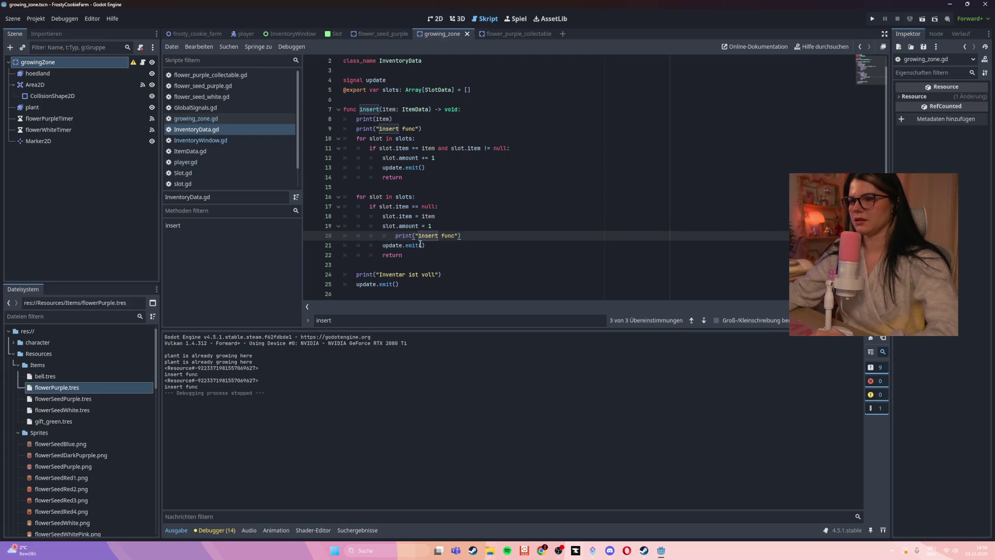
key(shift+Tab)
- Change the pasted line to print(slot.item), save InventoryData.gd, and run the game
click(432, 252)
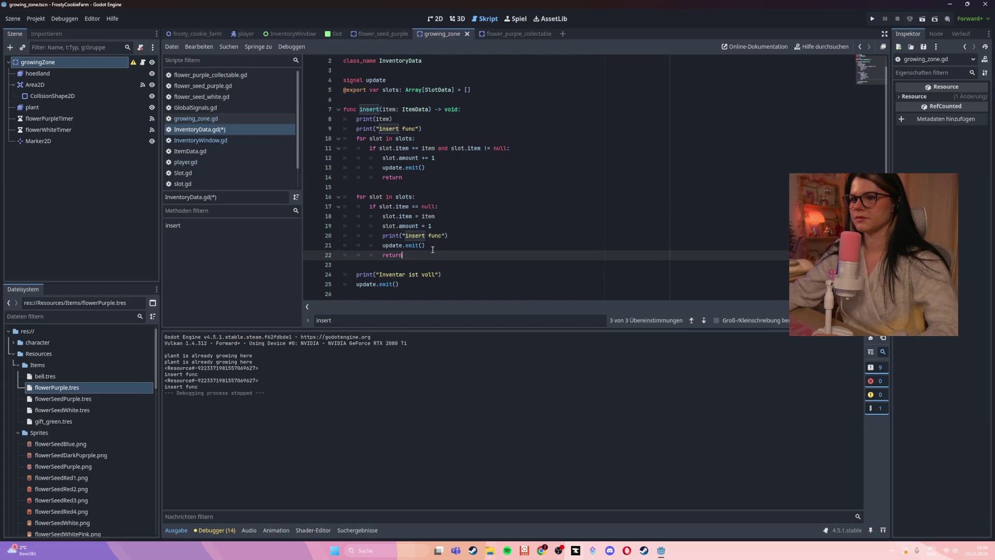
click(442, 235)
drag(444, 235, 404, 236)
key(BackSpace)
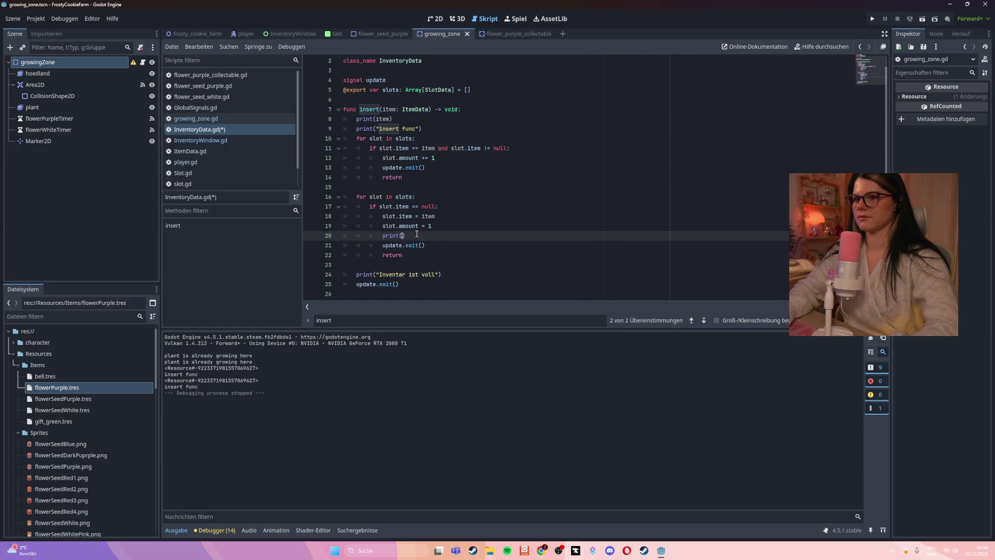
text((slot.item))
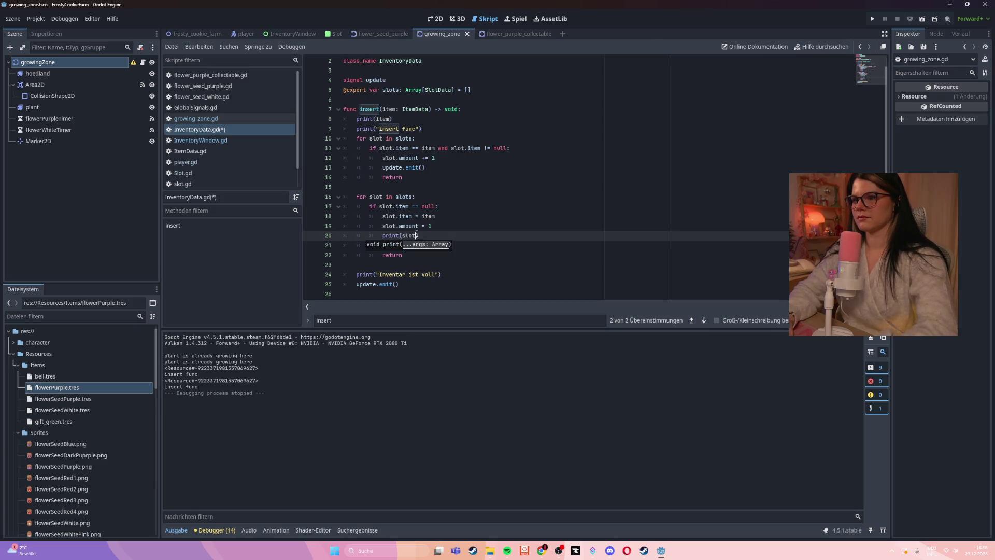
key(ctrl+s)
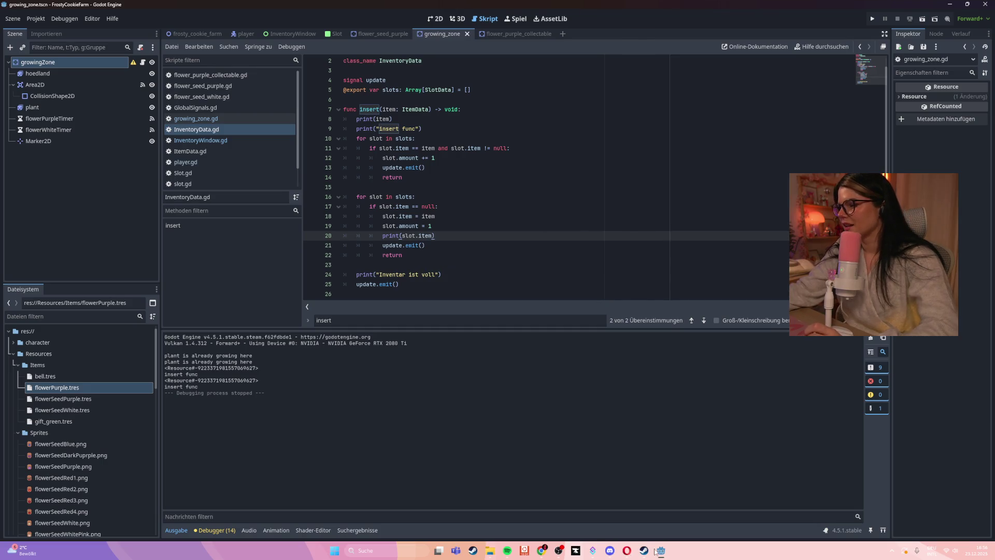
click(540, 200)
key(F5)
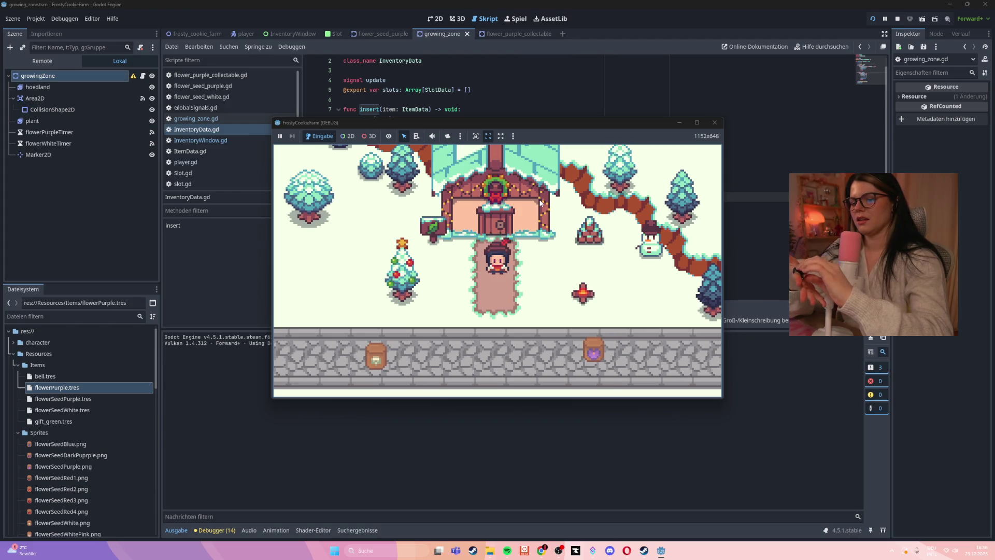
- Walk down to the planters and harvest the grown purple flower
key(s)
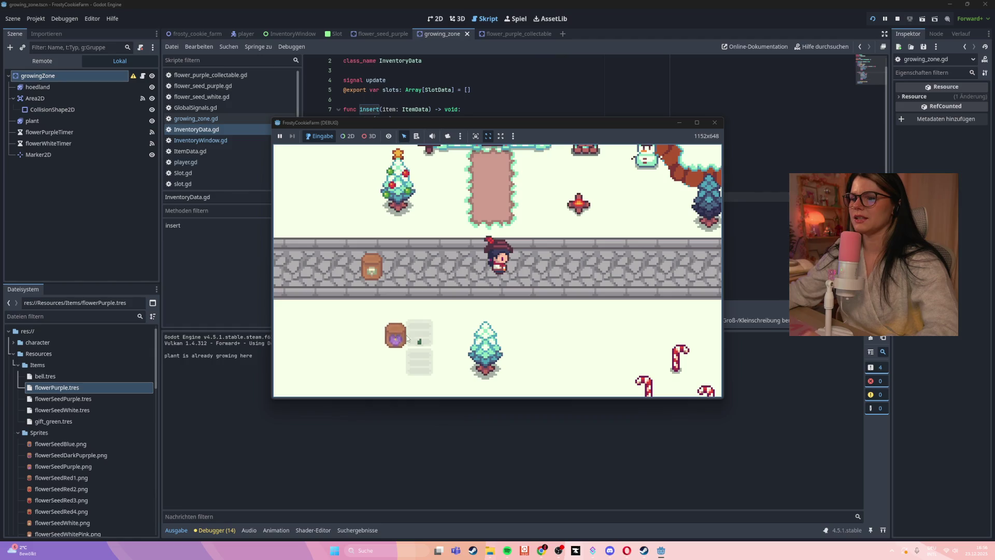
key(s)
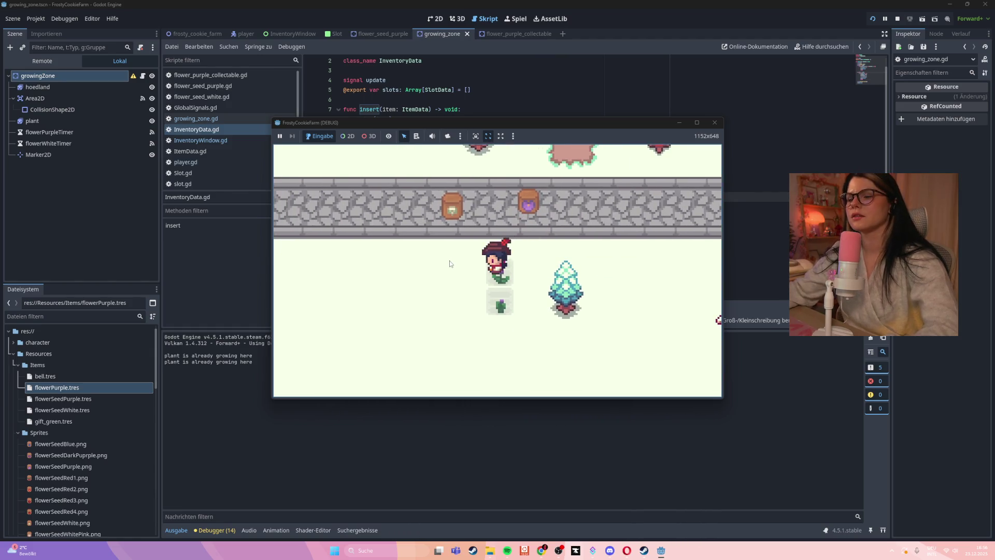
key(w)
key(s)
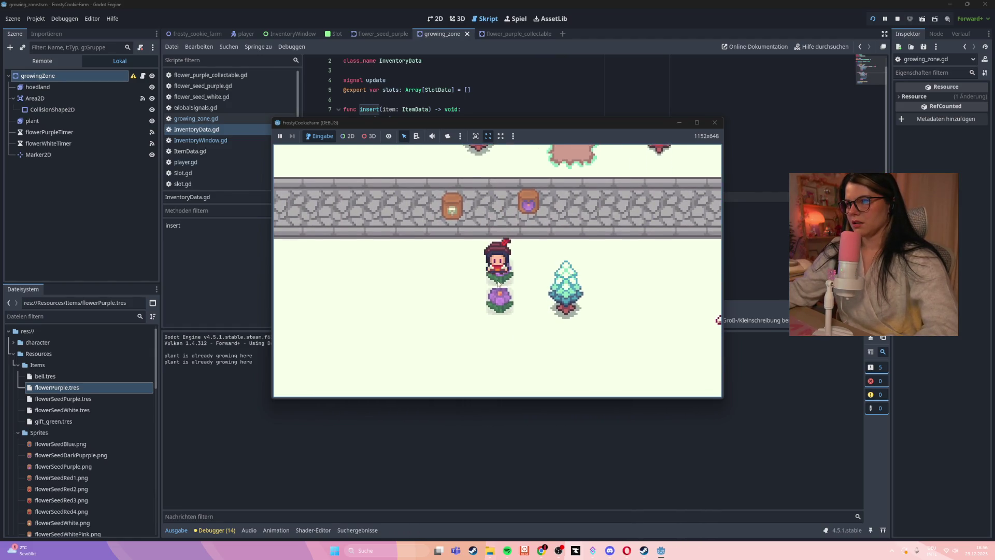
key(e)
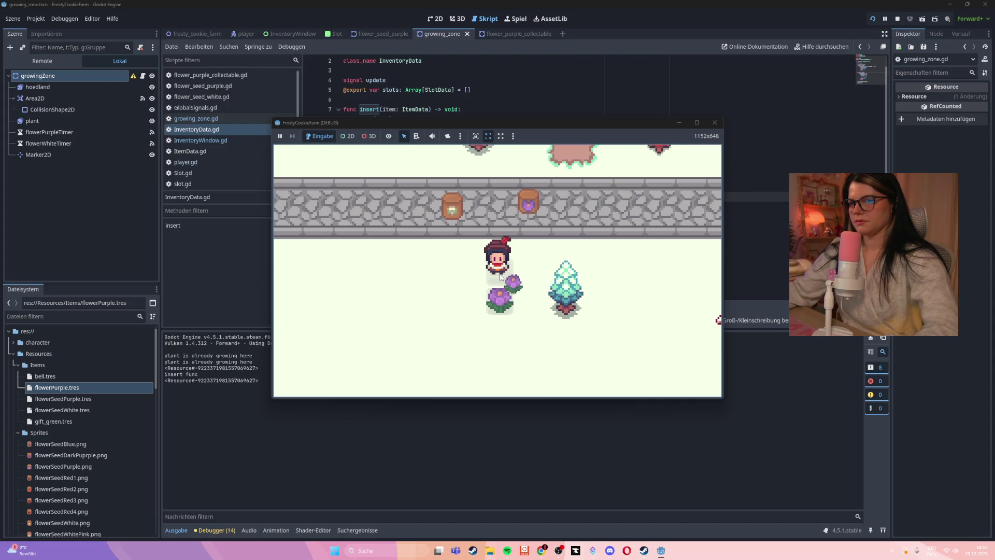
- Collect more purple flowers, open the inventory, and grab the first slot, hitting the item_texture error
key(s)
key(e)
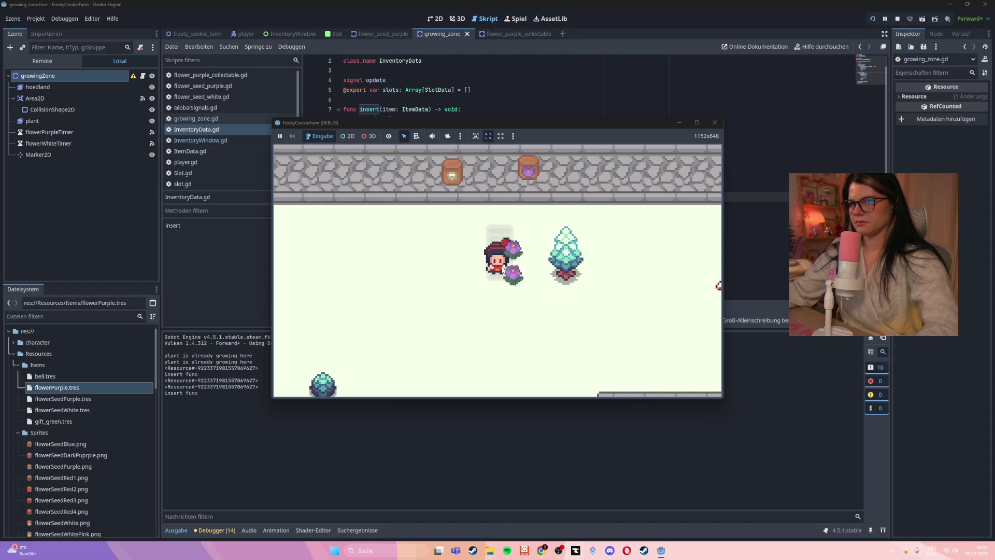
key(w)
key(s)
key(w)
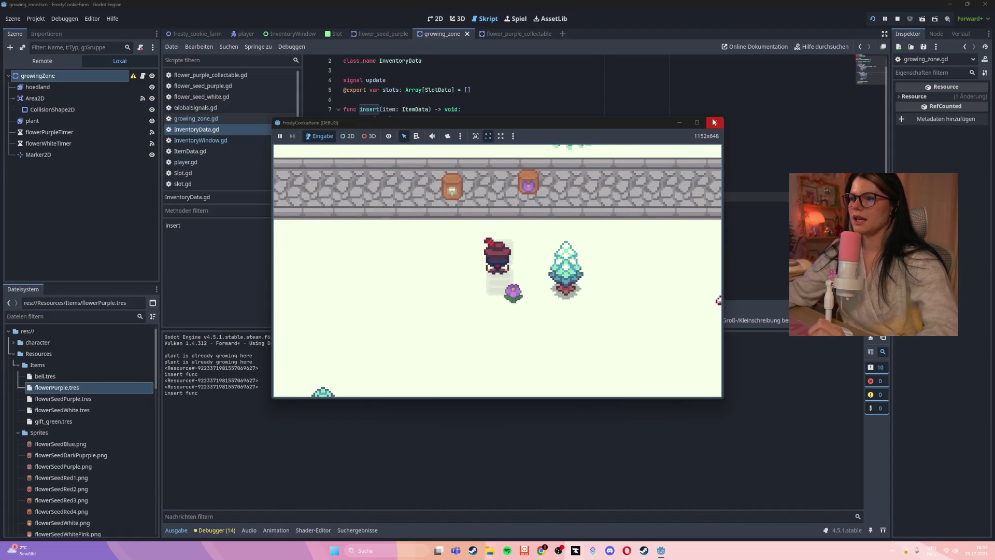
key(i)
click(412, 223)
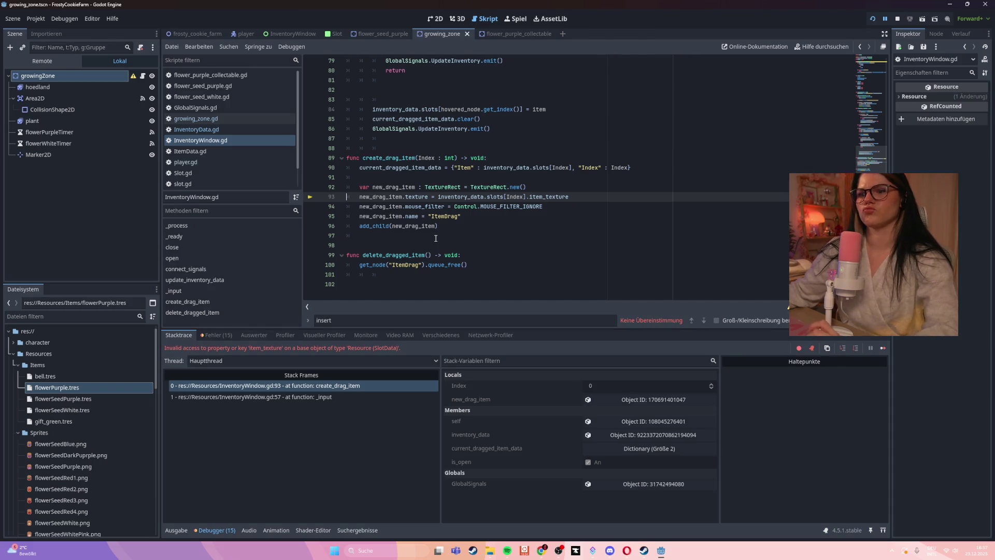
- Compare Slot.gd and ItemData.gd, select slot_data.item.item_texture, then jump to create_drag_item's failing line
click(248, 173)
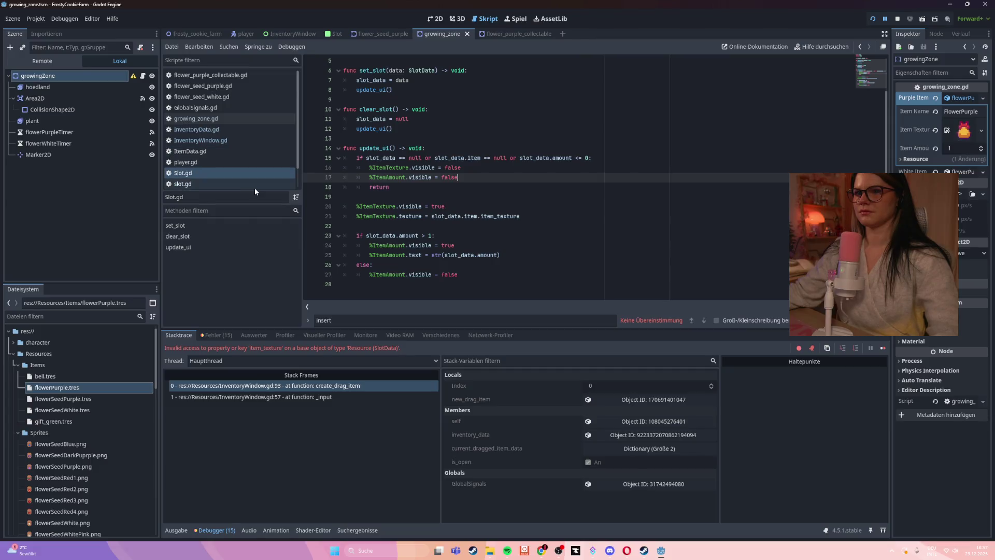
click(229, 150)
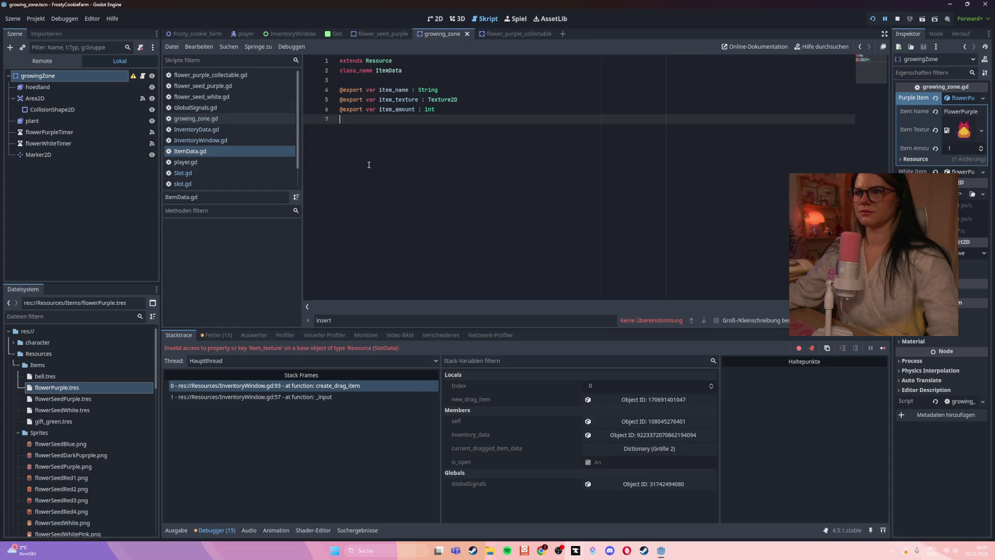
key(alt+Left)
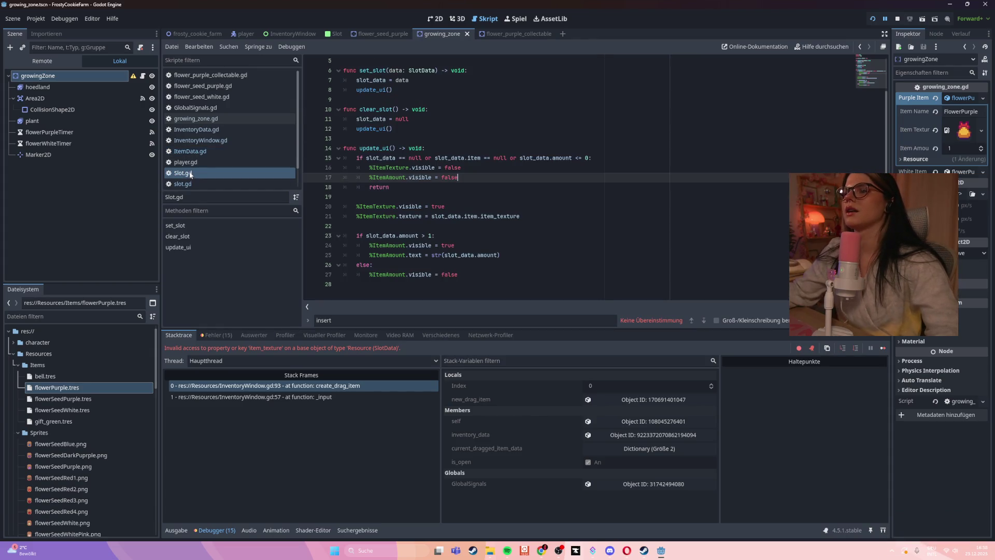
scroll(458, 216, up, 1)
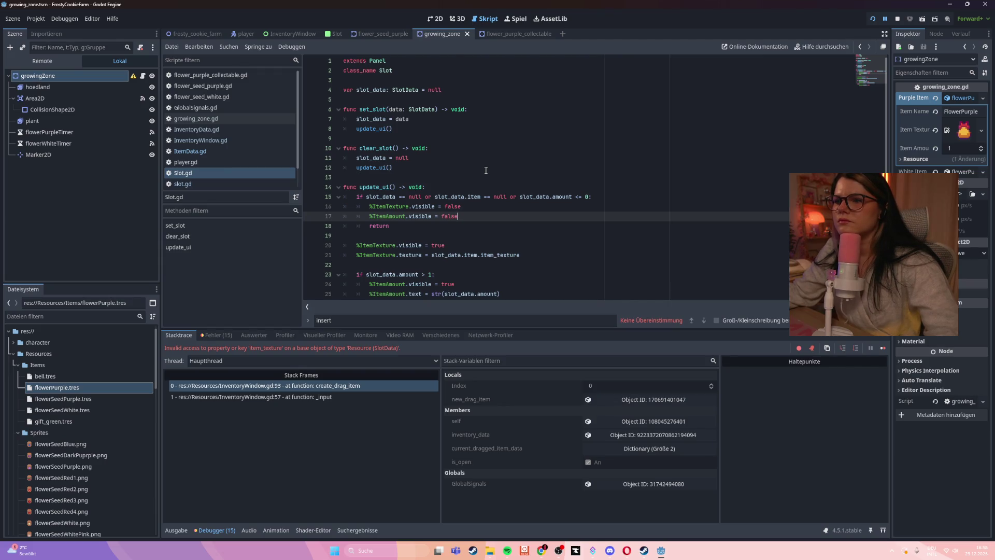
scroll(486, 170, down, 1)
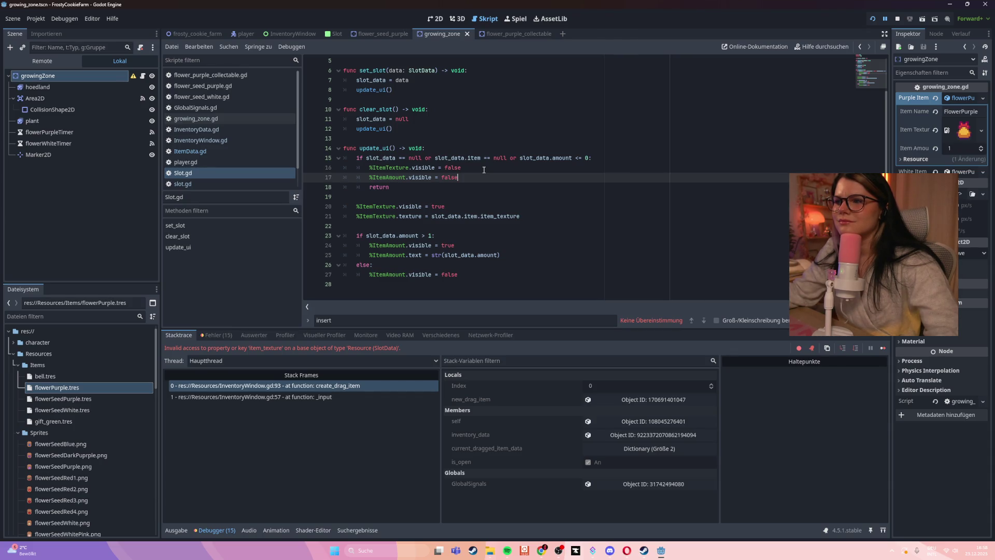
drag(429, 217, 524, 216)
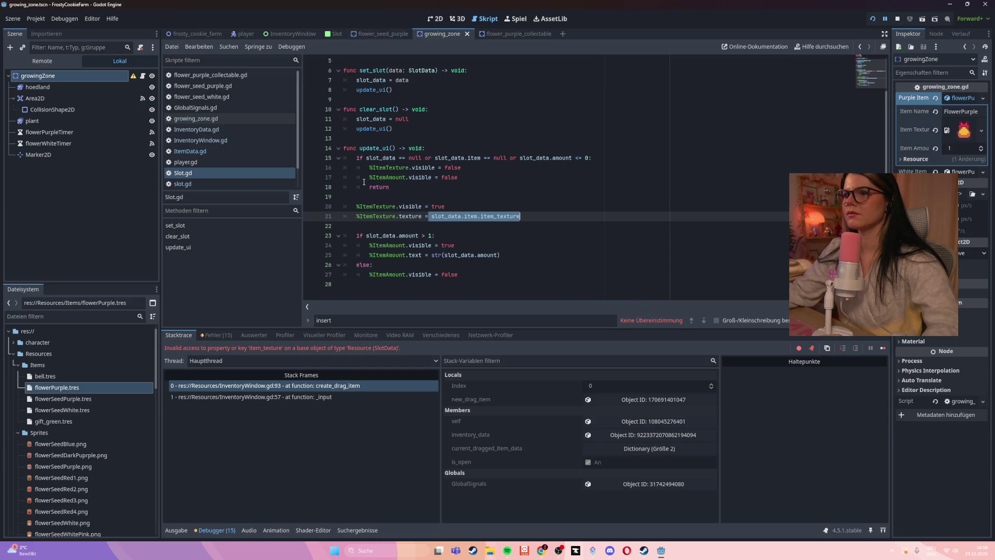
click(272, 385)
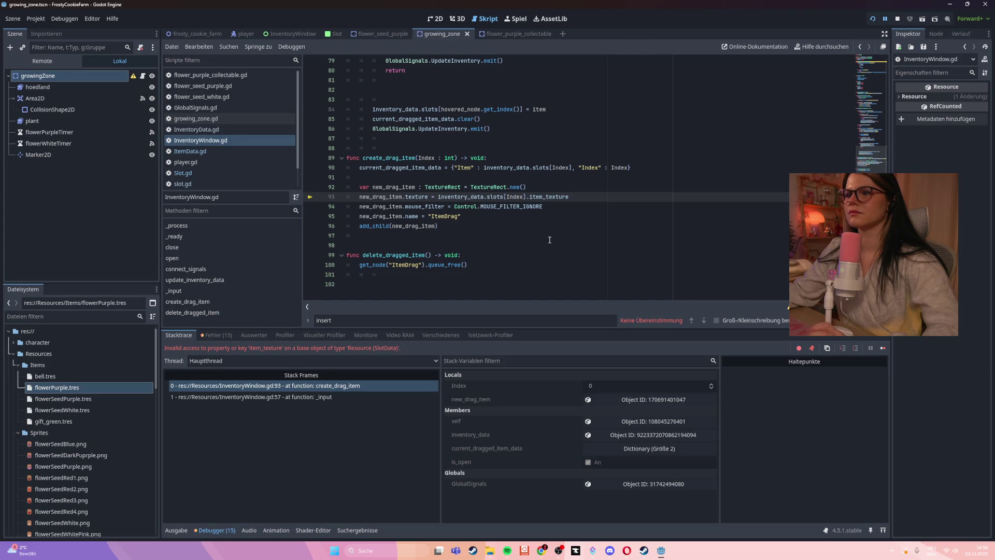
- Insert 'item.' before item_texture on line 93 of create_drag_item
click(529, 196)
text(item.)
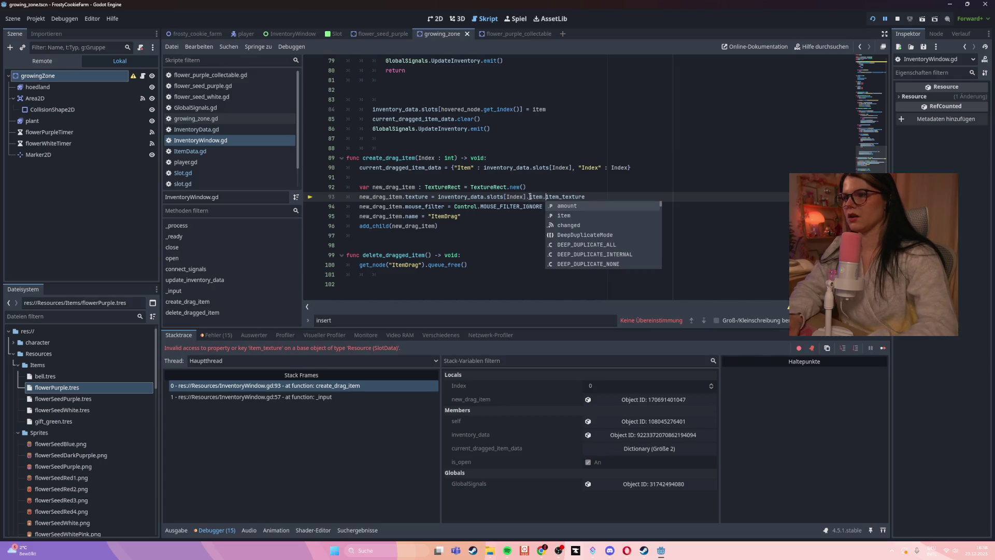
click(537, 190)
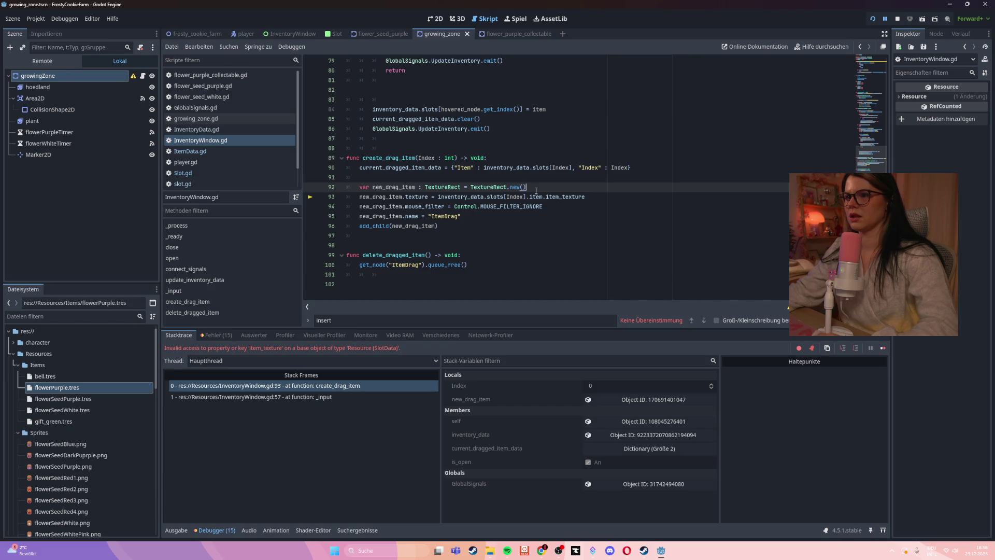
scroll(536, 190, up, 1)
click(567, 254)
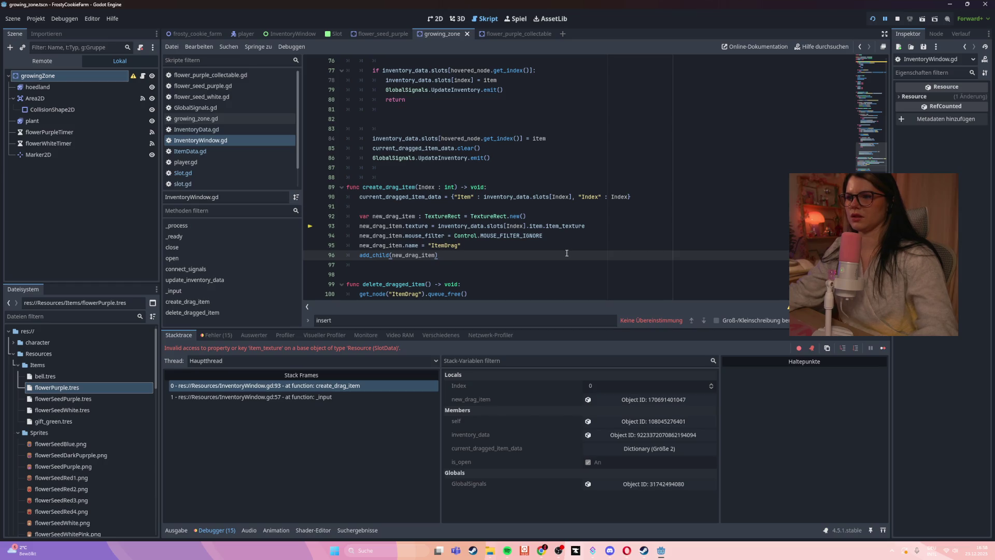
- Search the script for item_texture, then 'am', and relaunch the game
key(ctrl+f)
text(item_textur)
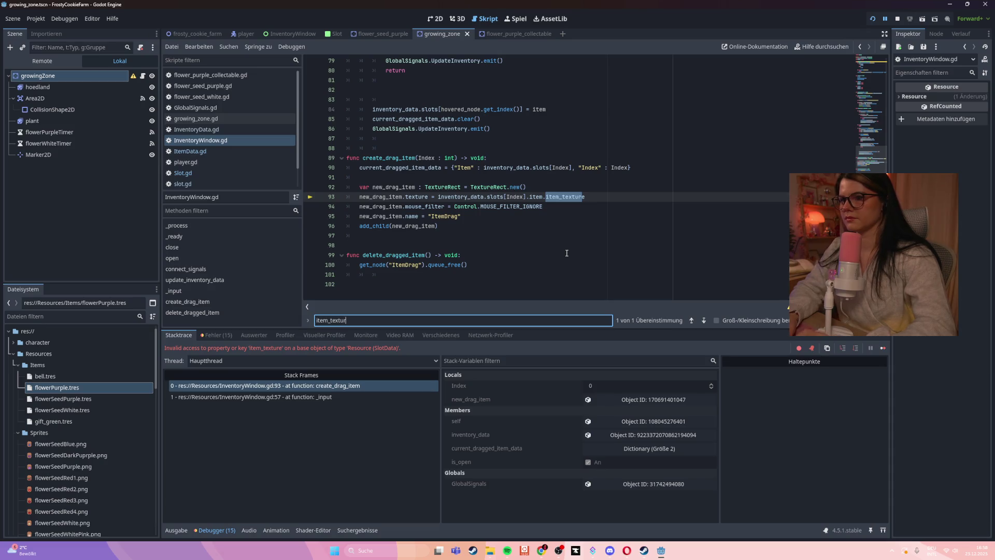
key(BackSpace)
key(BackSpace)
key(BackSpace)
key(BackSpace)
key(BackSpace)
key(BackSpace)
text(am)
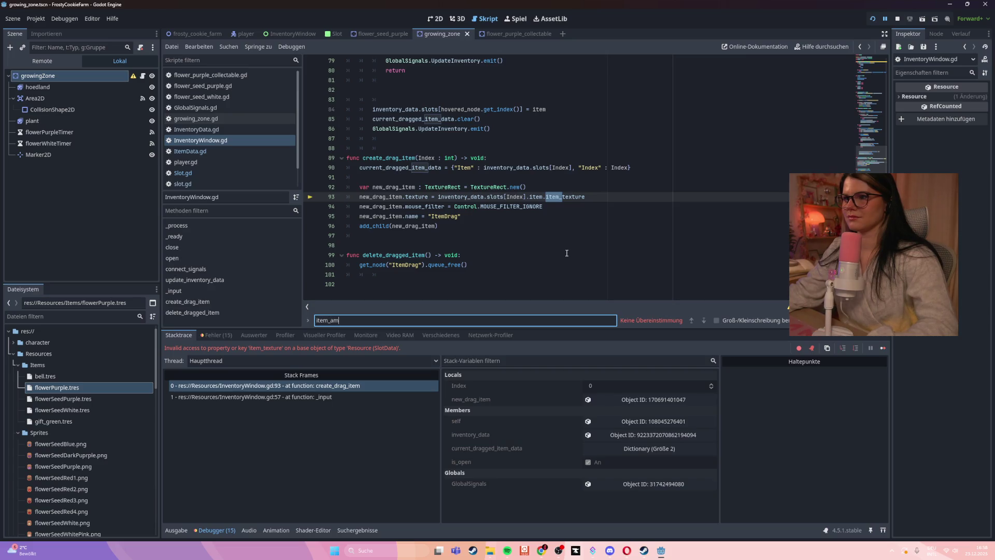
click(571, 225)
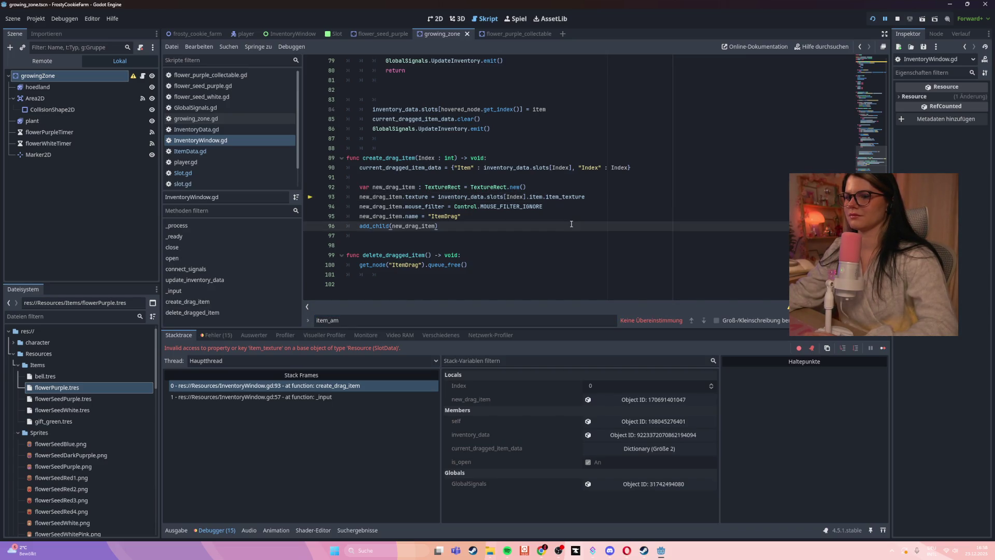
key(F5)
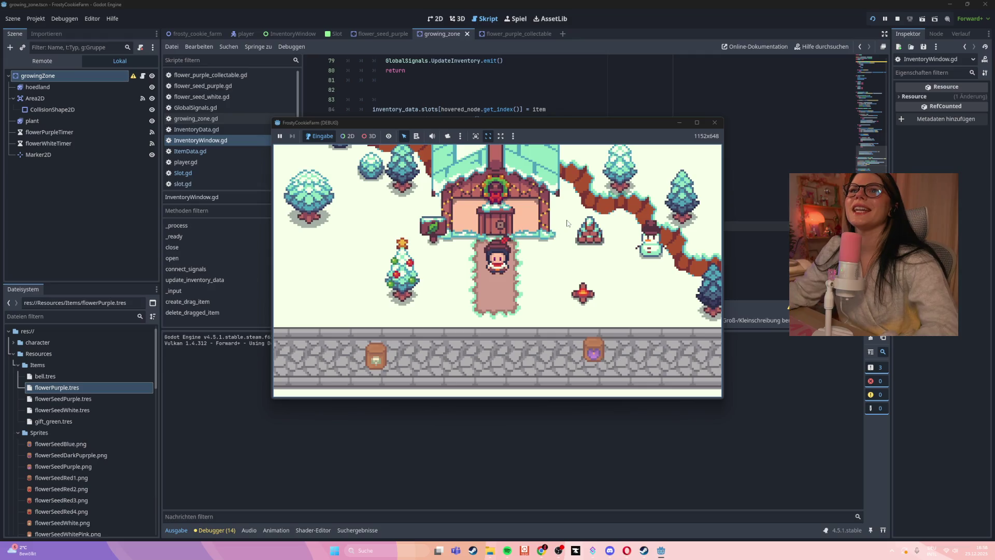
- Drag the purple seed bag onto the field plots to plant them
key(Down)
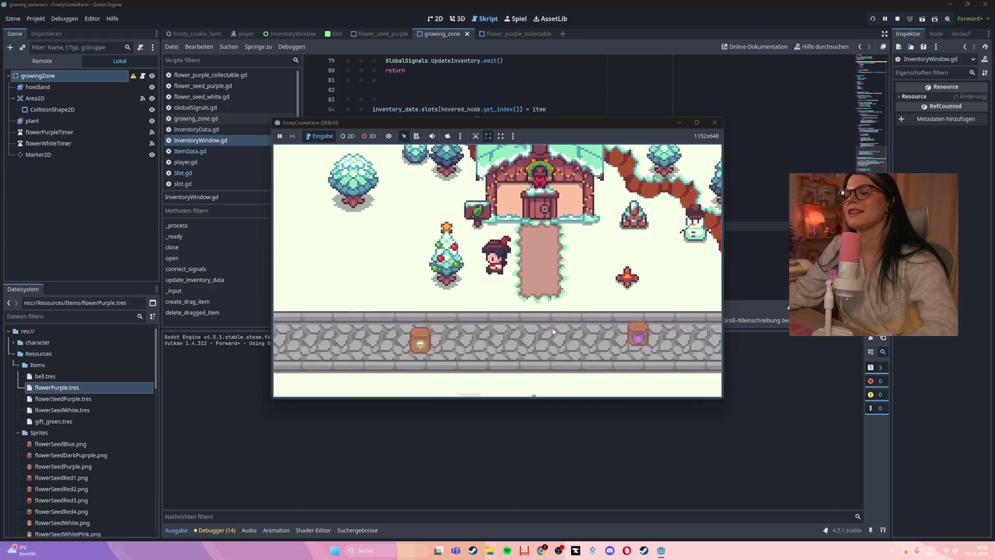
key(Up)
mouse_move(574, 267)
mouse_down()
mouse_move(356, 344)
mouse_move(417, 266)
mouse_up()
key(Left)
key(Down)
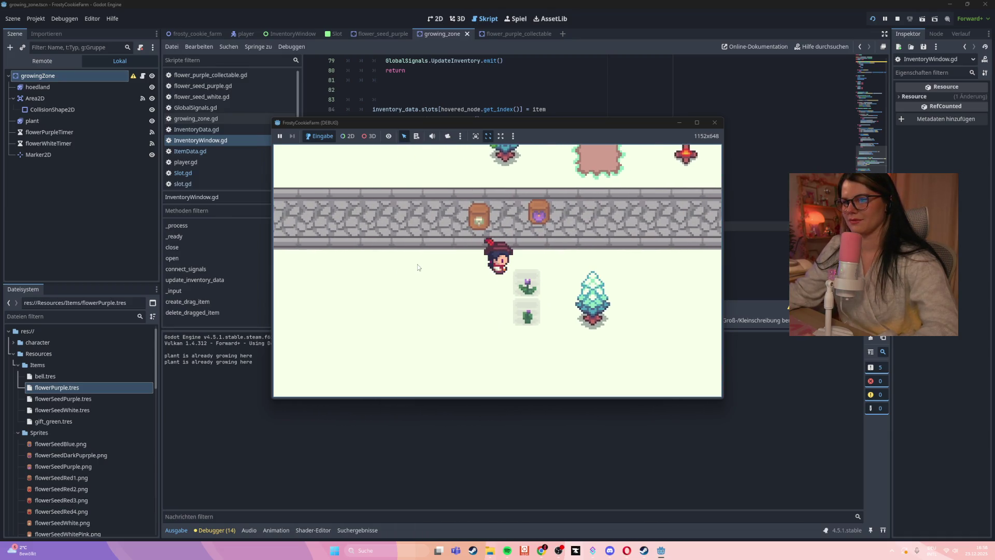
- Harvest the purple flowers, open the inventory, and grab the first slot, hitting the line 58 error
key(Right)
key(Down)
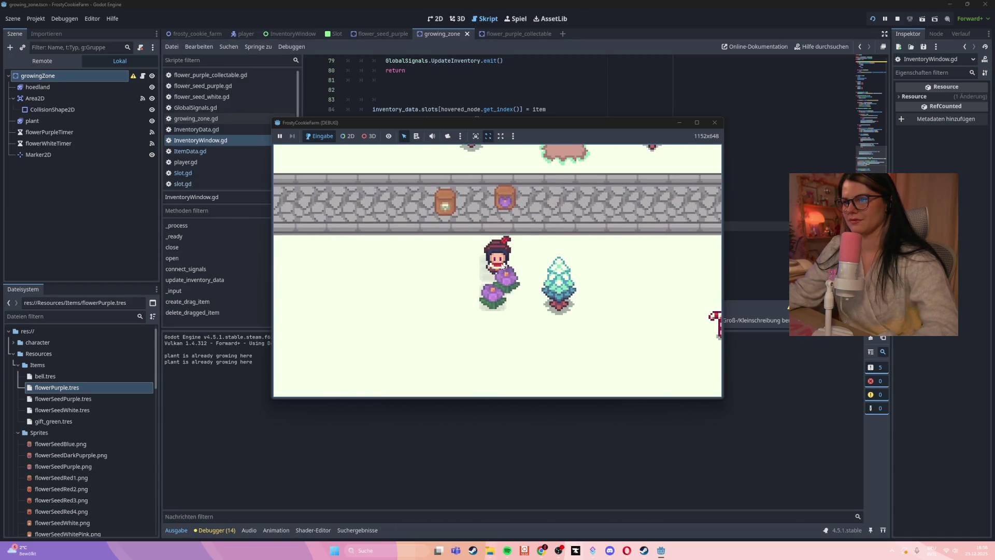
key(Down)
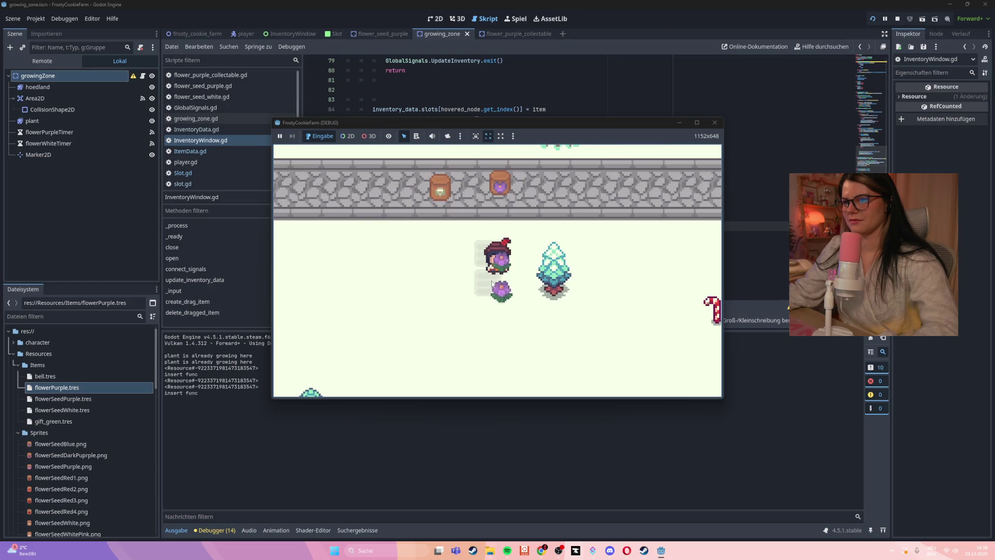
key(Up)
key(i)
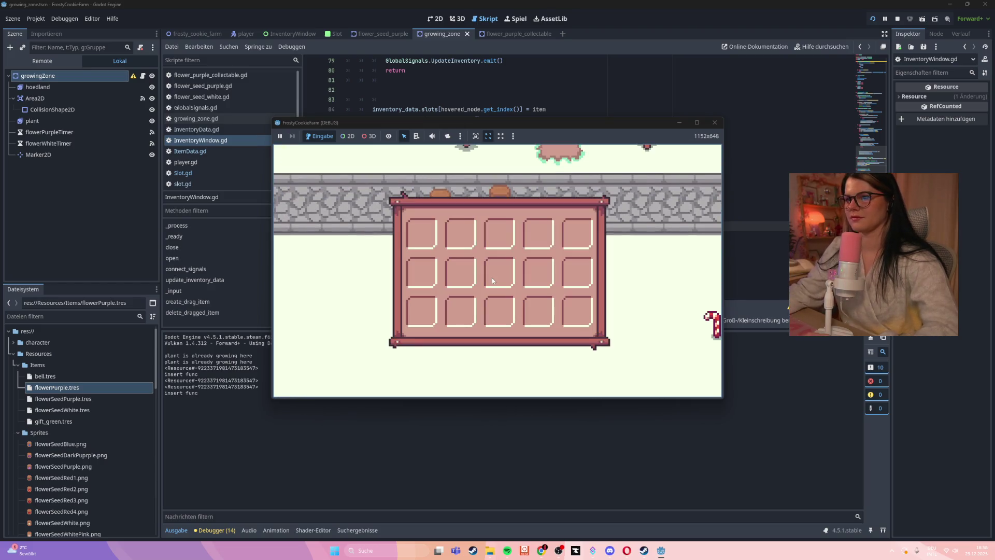
click(429, 240)
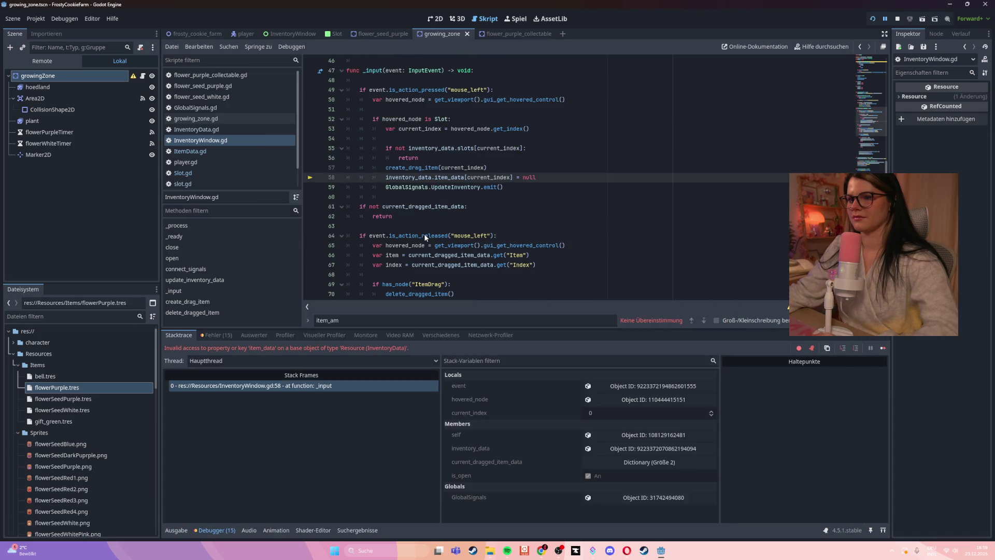
- Inspect the inventory_data.item_data assignment on line 58, then view InventoryData.gd's slots array
click(313, 409)
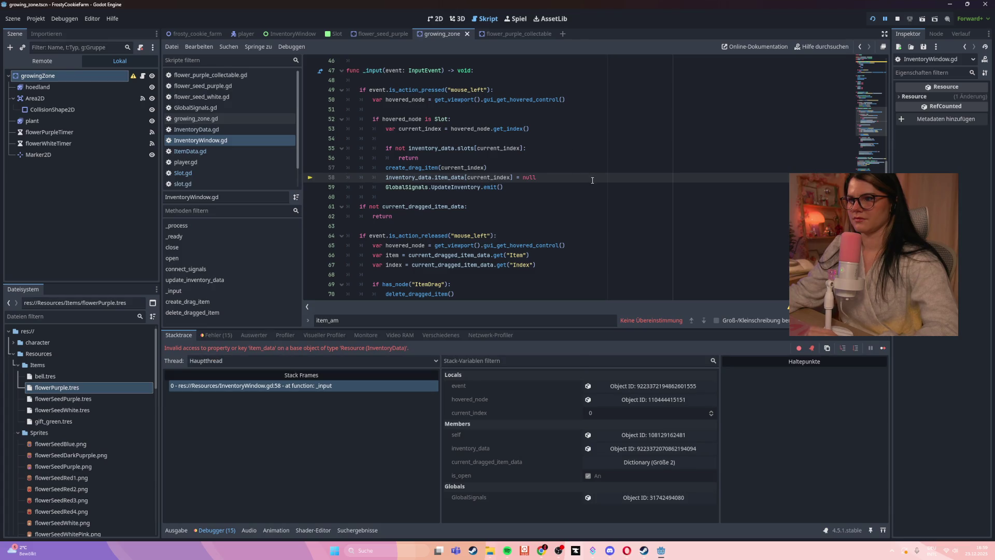
click(561, 184)
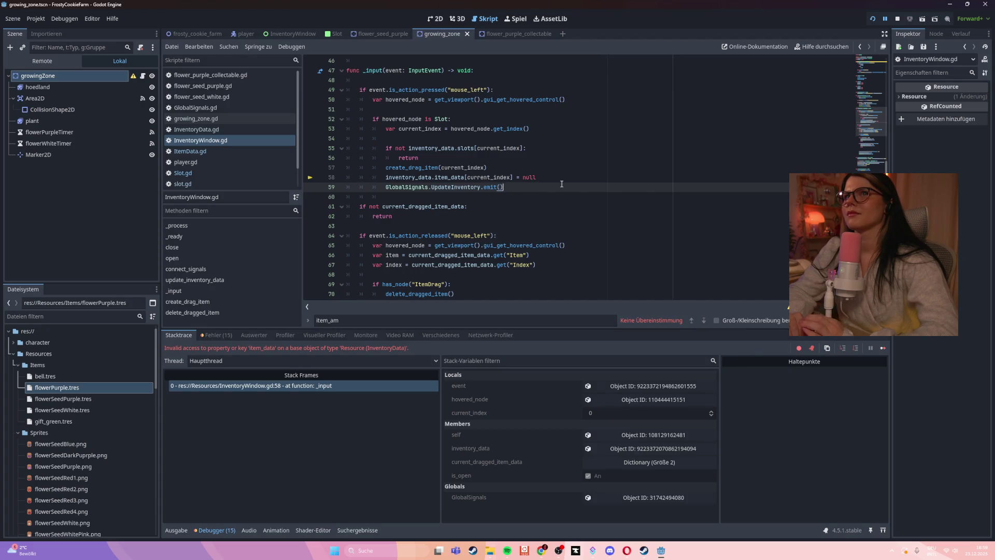
drag(537, 177, 385, 177)
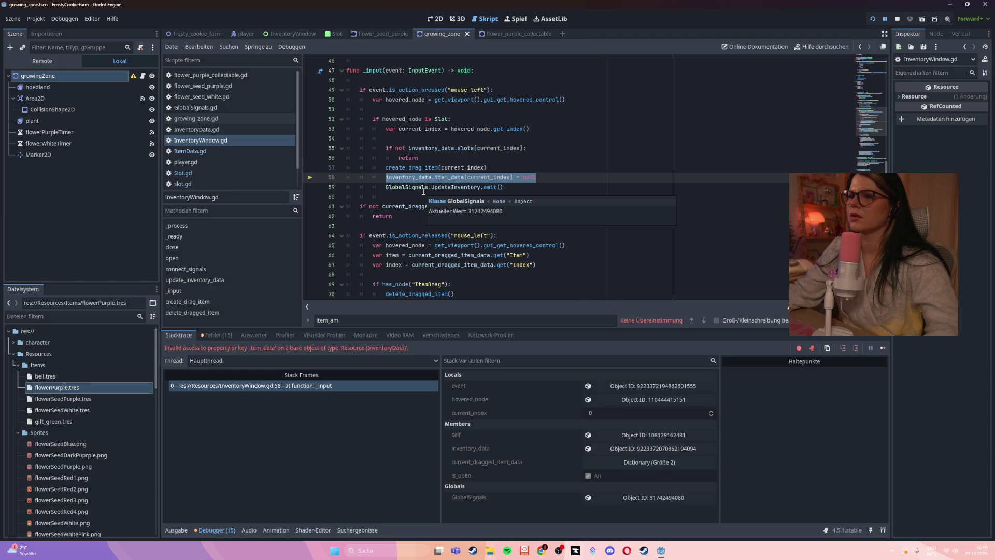
double_click(409, 177)
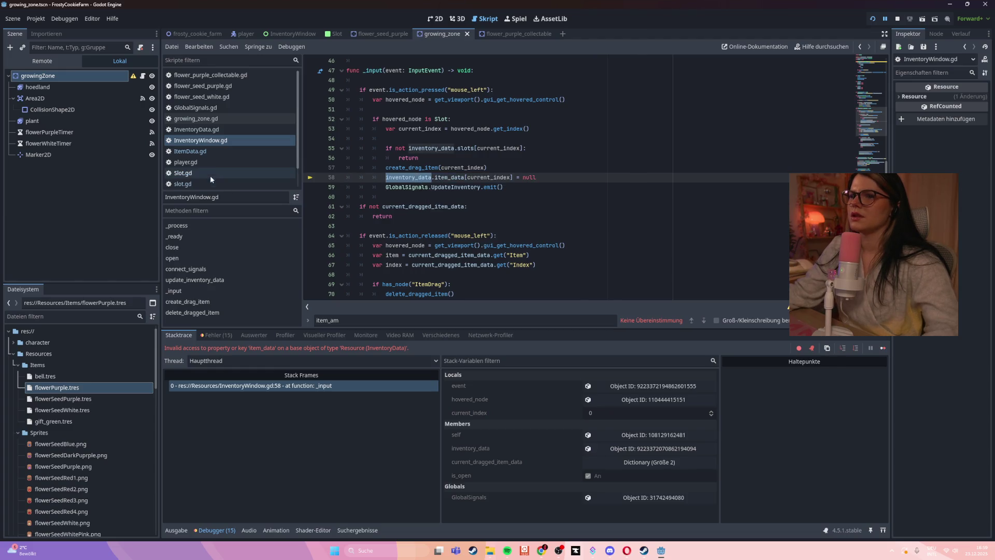
click(222, 130)
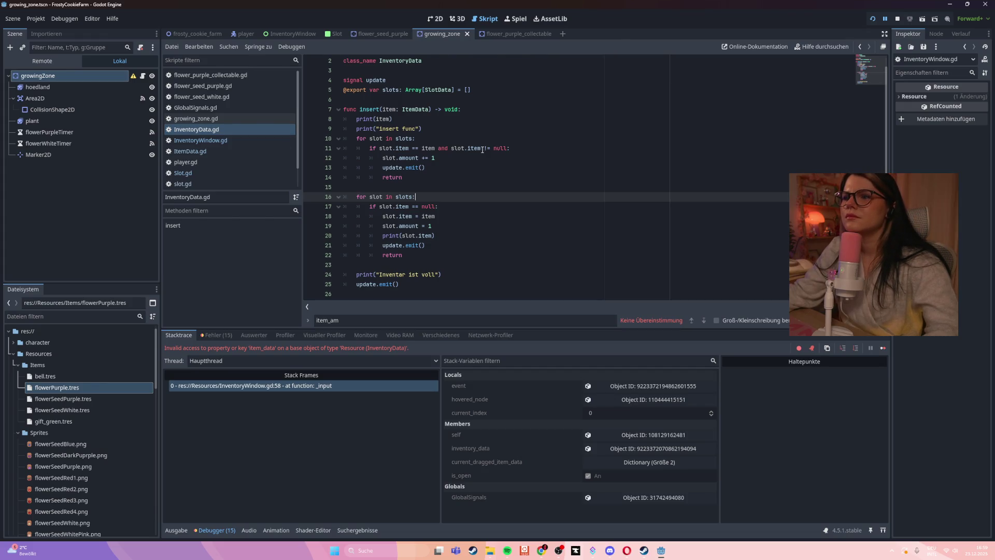
- Review ItemData.gd, Slot.gd and InventoryData.gd, then return to InventoryWindow.gd at line 58
scroll(481, 149, down, 1)
scroll(481, 148, up, 1)
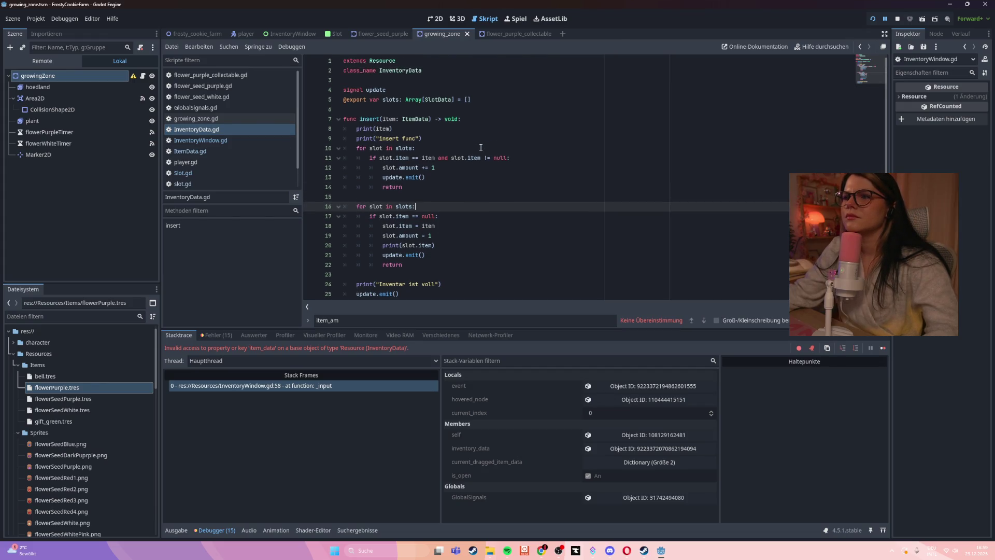
click(224, 149)
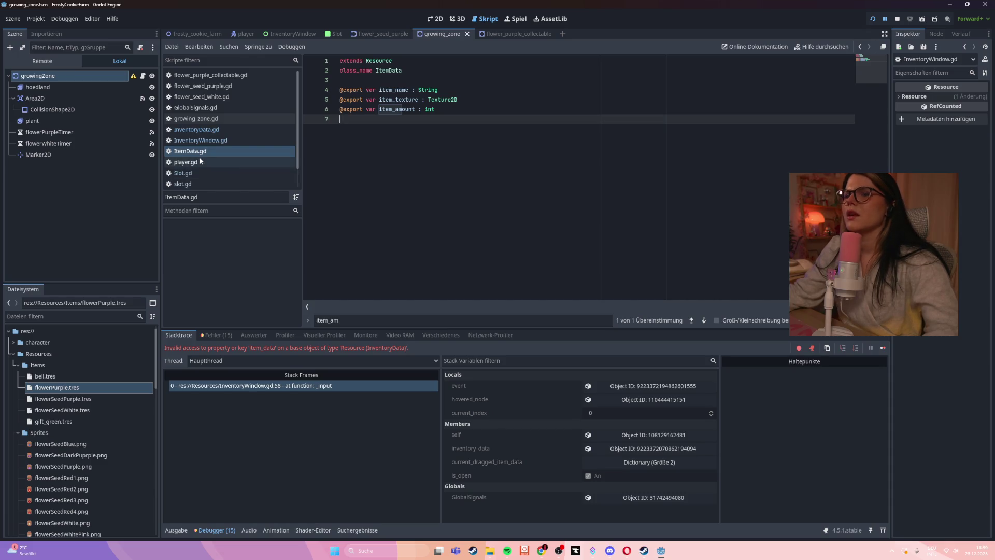
click(200, 176)
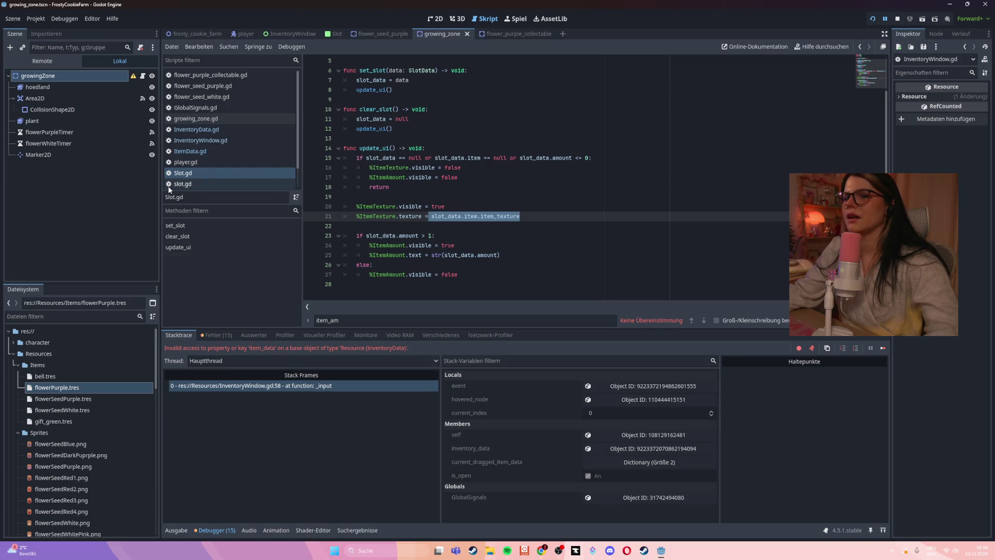
scroll(222, 166, down, 2)
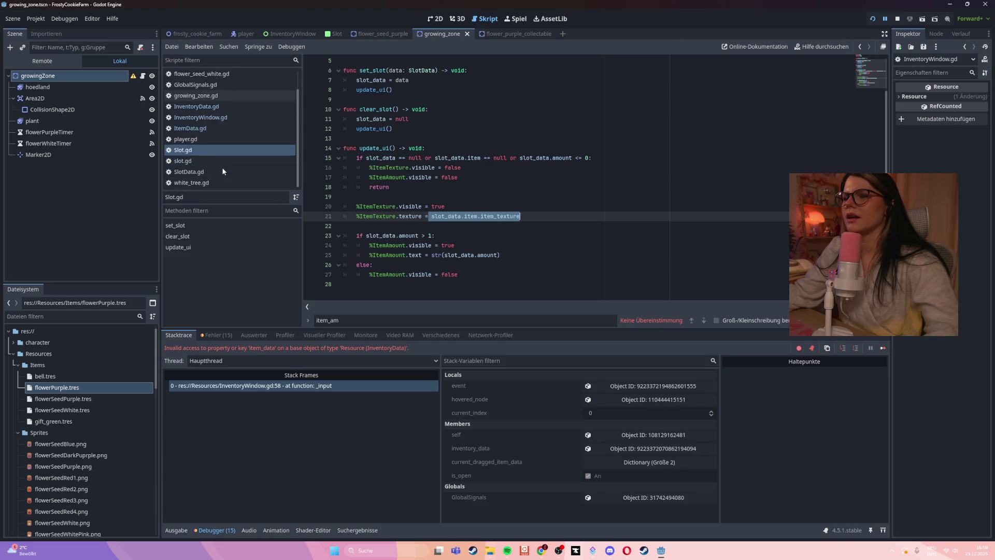
click(197, 107)
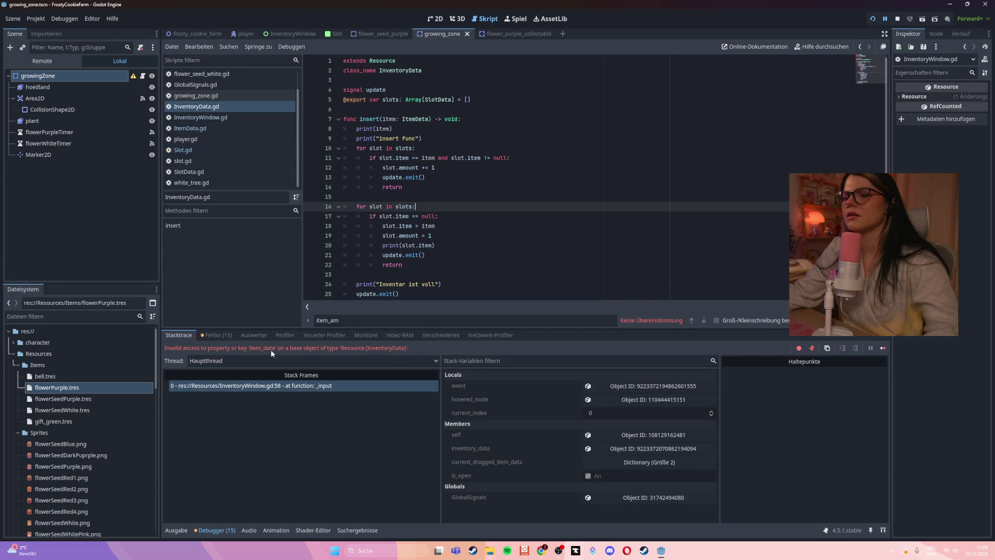
click(270, 386)
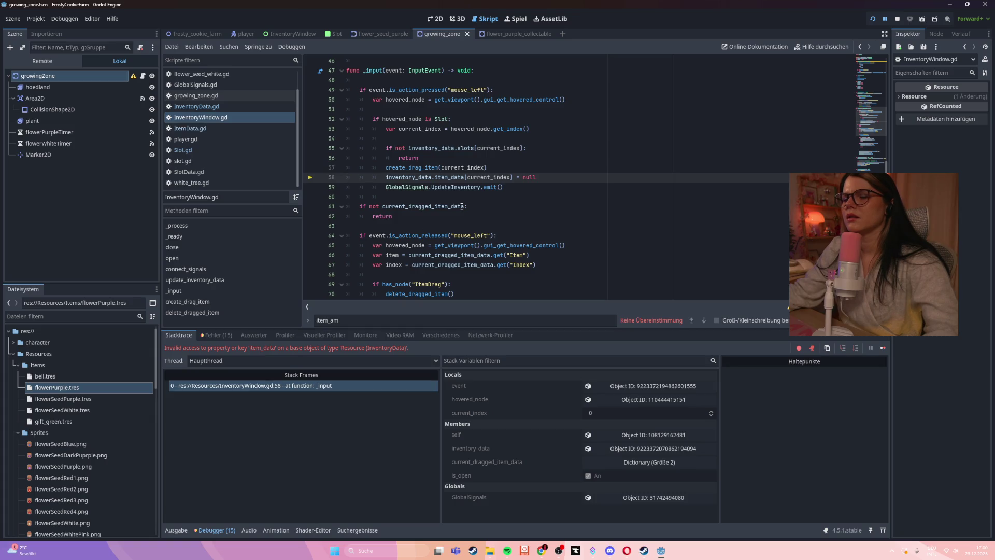
mouse_move(462, 207)
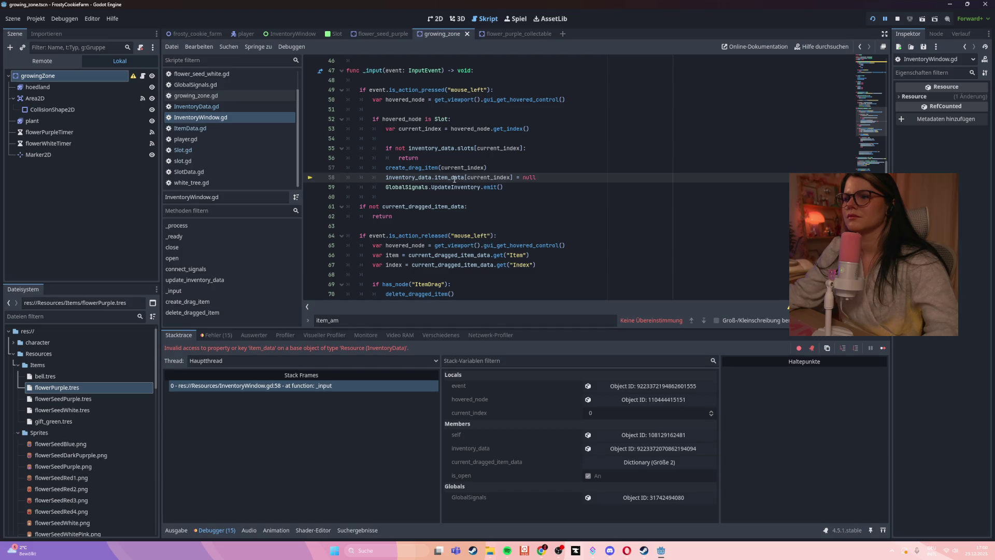
double_click(455, 178)
click(547, 178)
shift+click(383, 179)
click(472, 70)
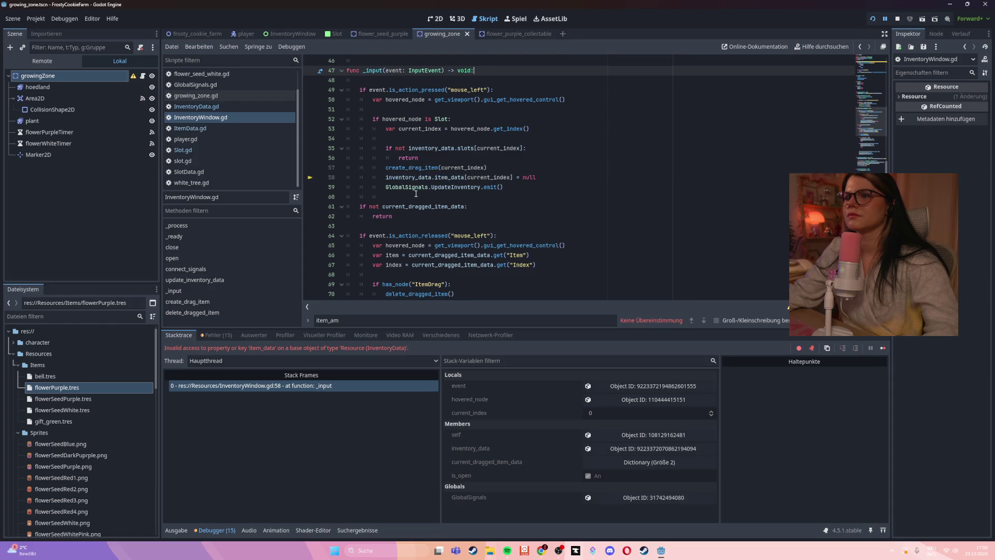
scroll(416, 222, up, 1)
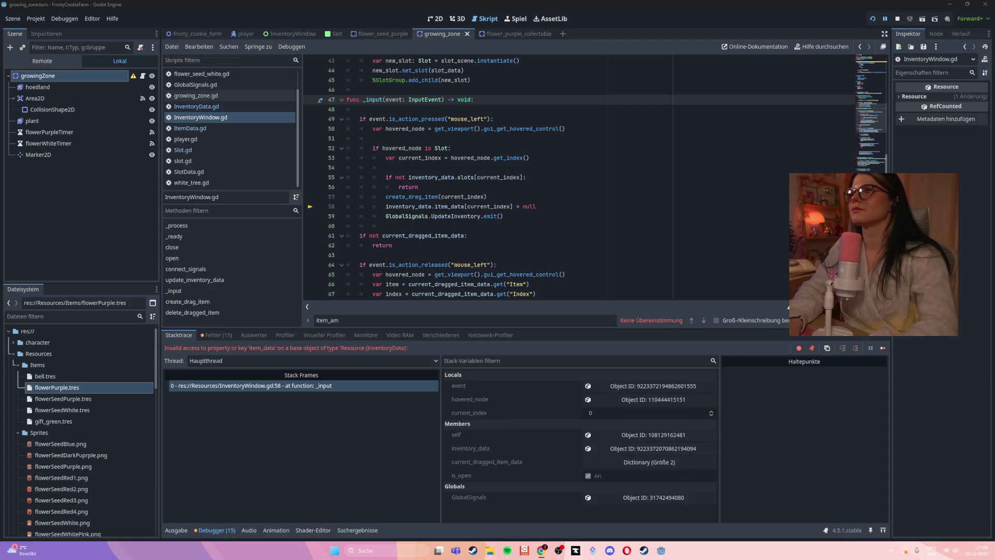
drag(414, 348, 121, 343)
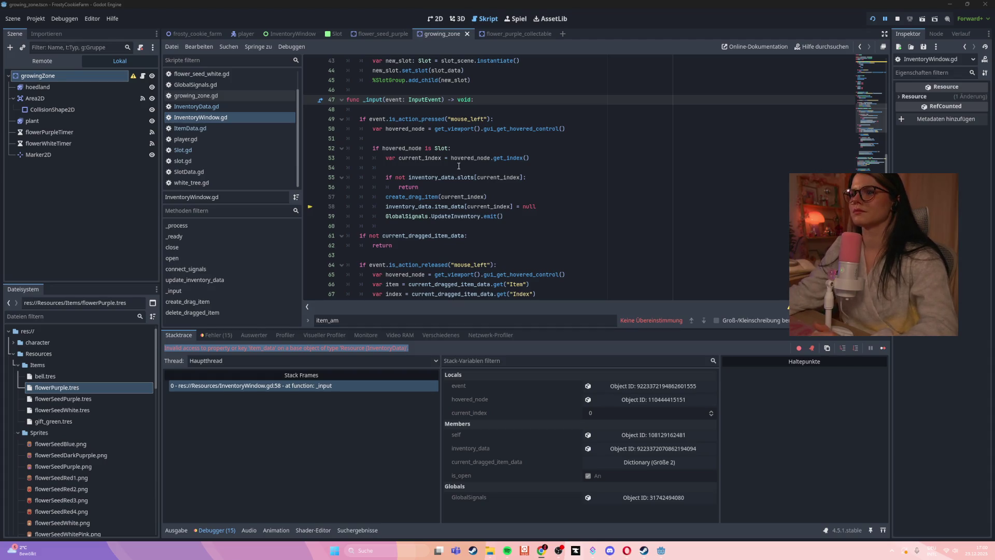
click(507, 179)
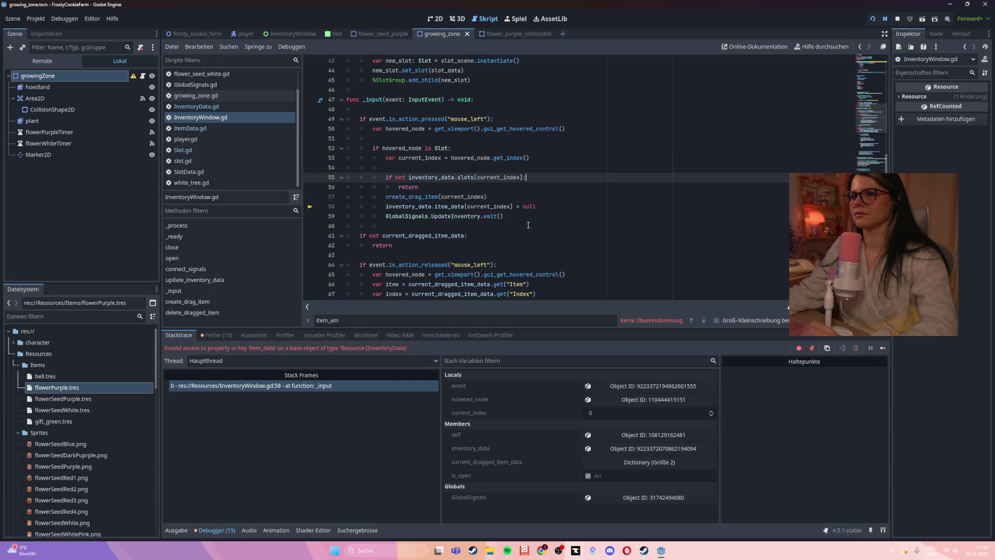
drag(536, 206, 346, 206)
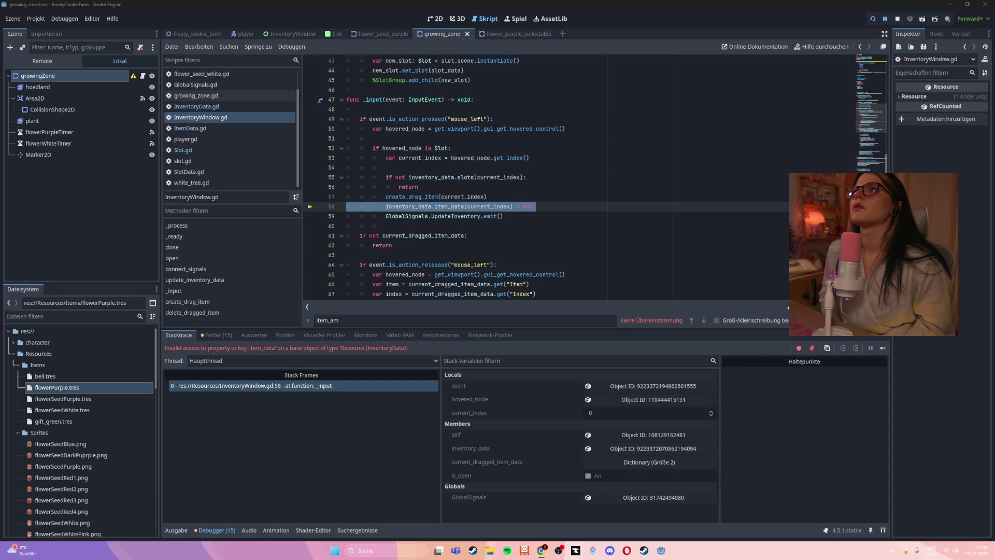
- Rewrite line 58 to set slots[current_index].item = null instead of the item_data assignment
key(ctrl+z)
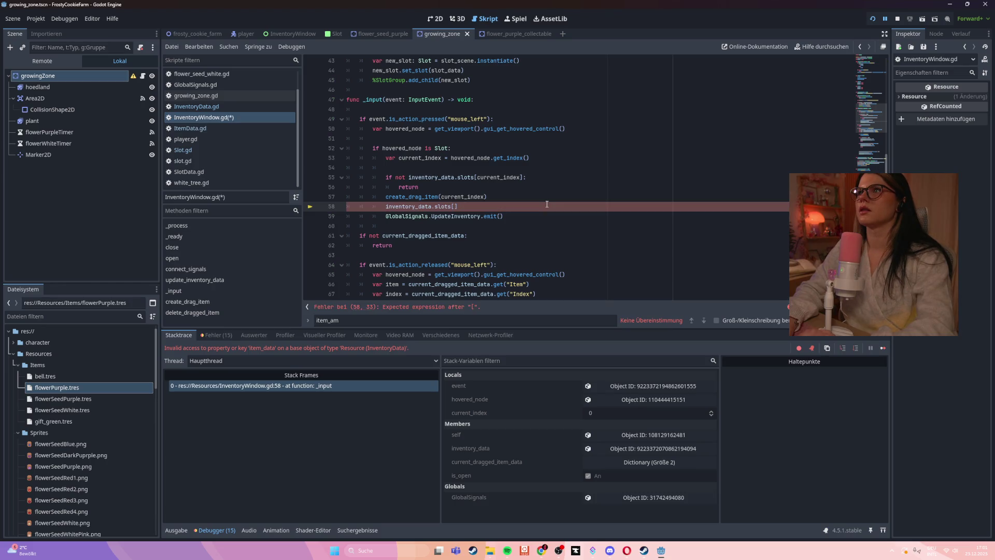
key(BackSpace)
key(BackSpace)
key(BackSpace)
key(ctrl+z)
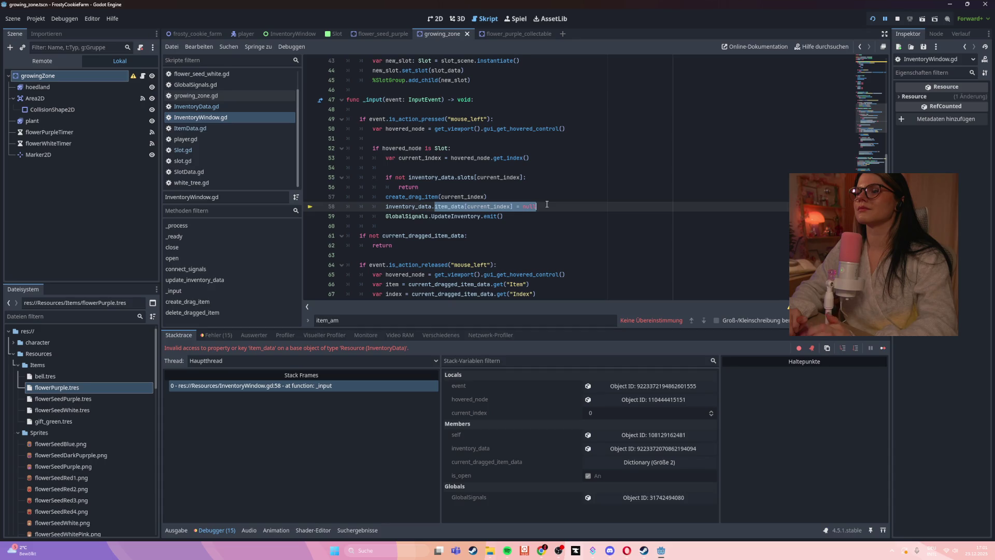
key(BackSpace)
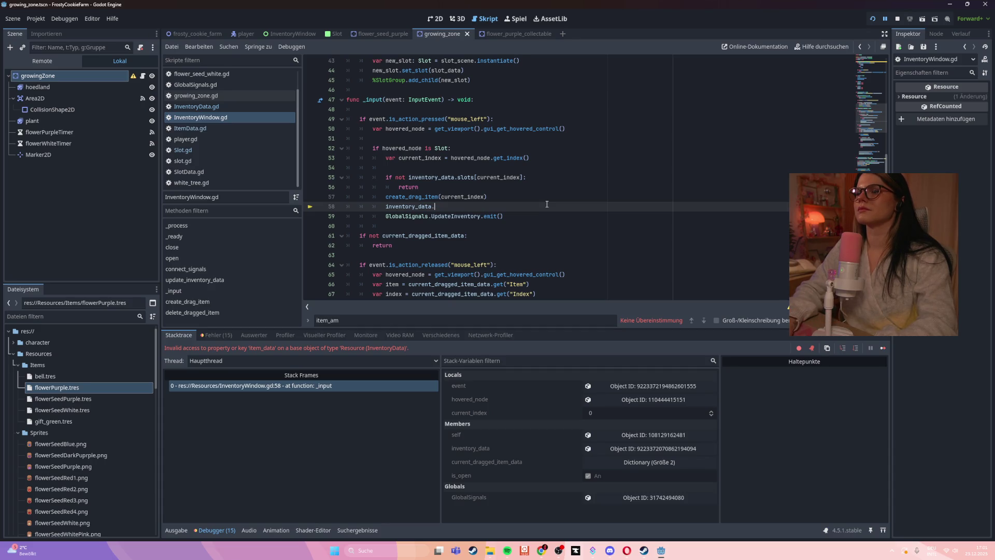
text(slots[)
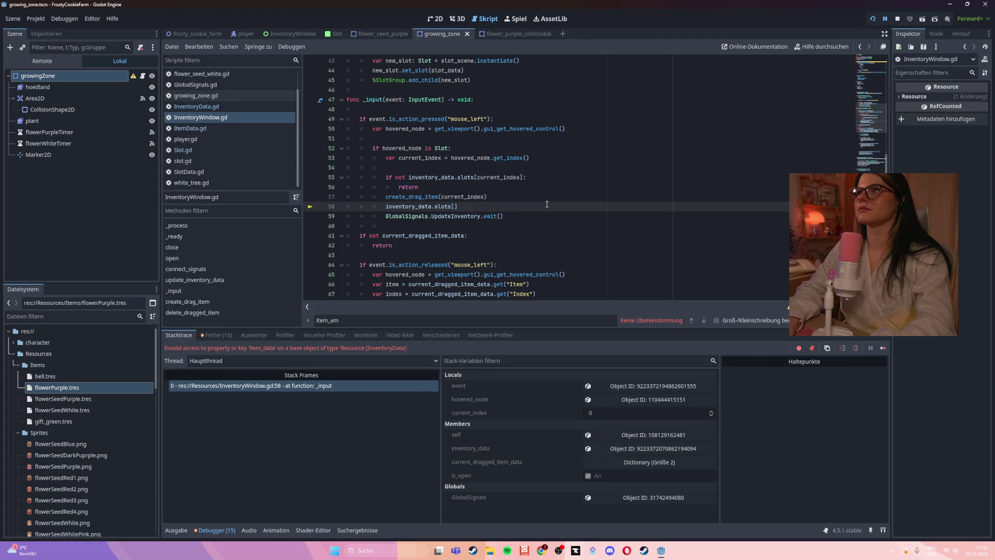
text(current_inde)
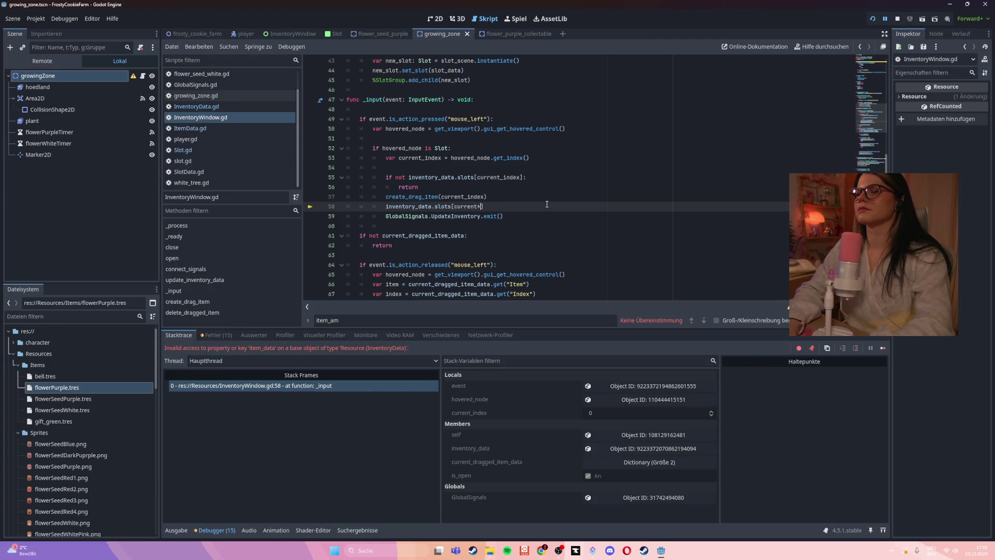
text(x].item = null)
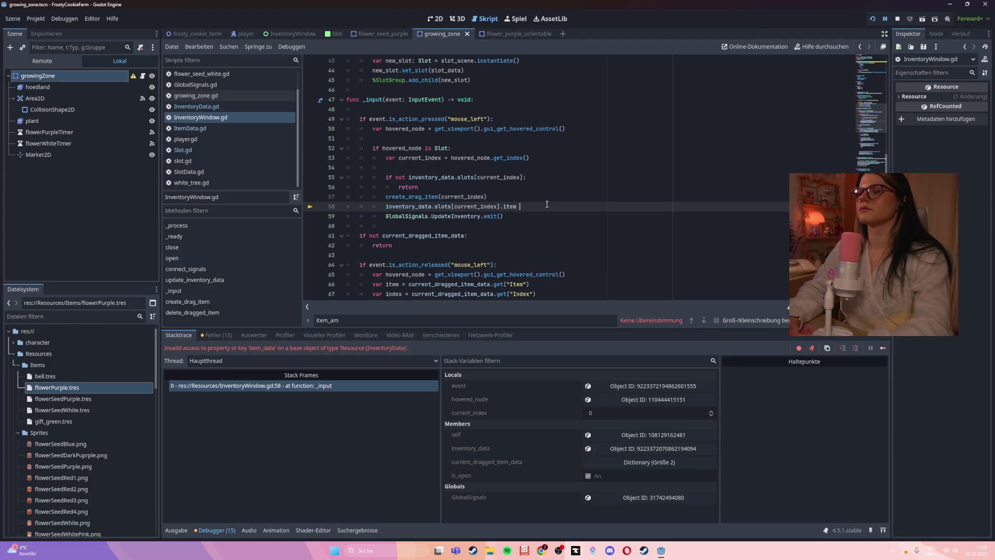
- Add inventory_data.slots[current_index].amount = 0 below it and save InventoryWindow.gd
key(Return)
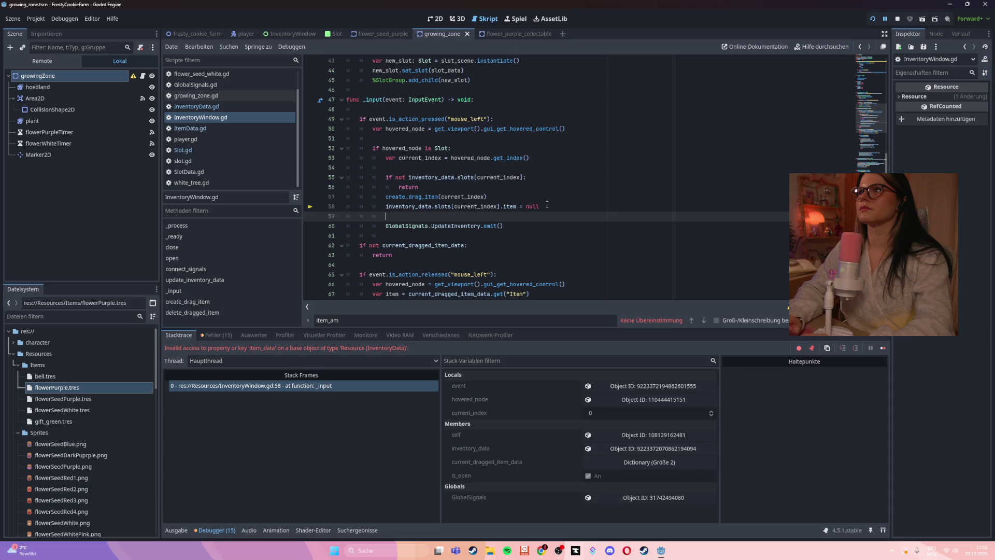
text(inventory_data.slots)
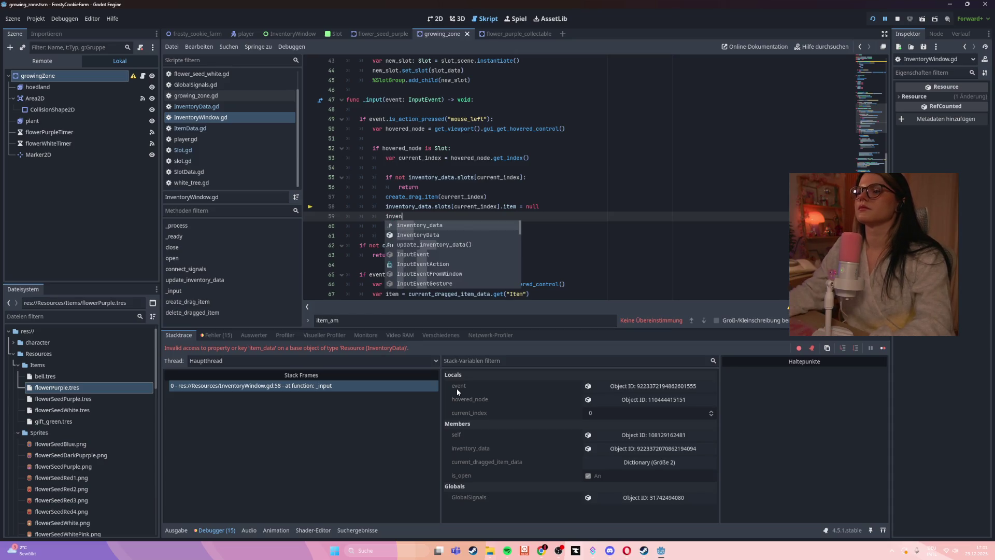
key(Return)
text(.slots)
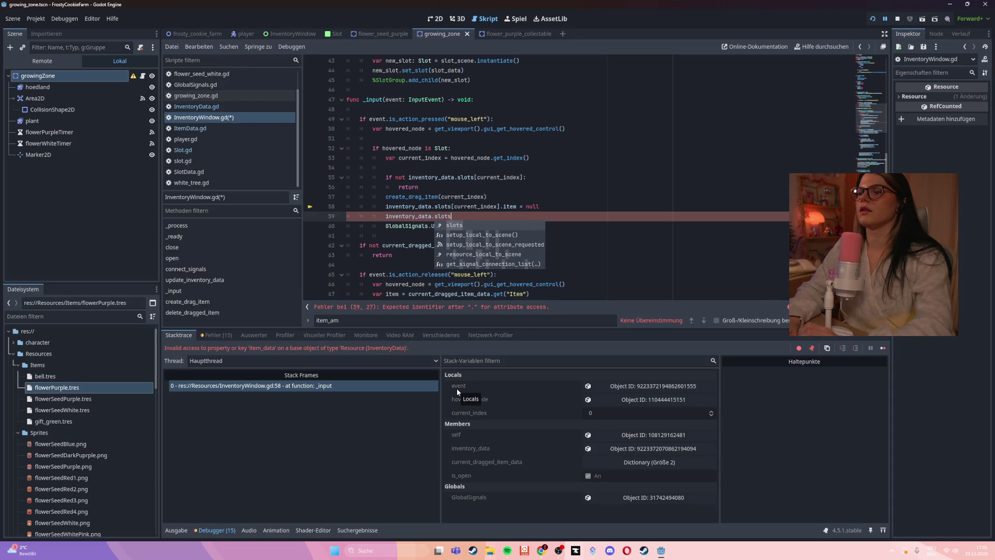
key(Return)
text([current_in)
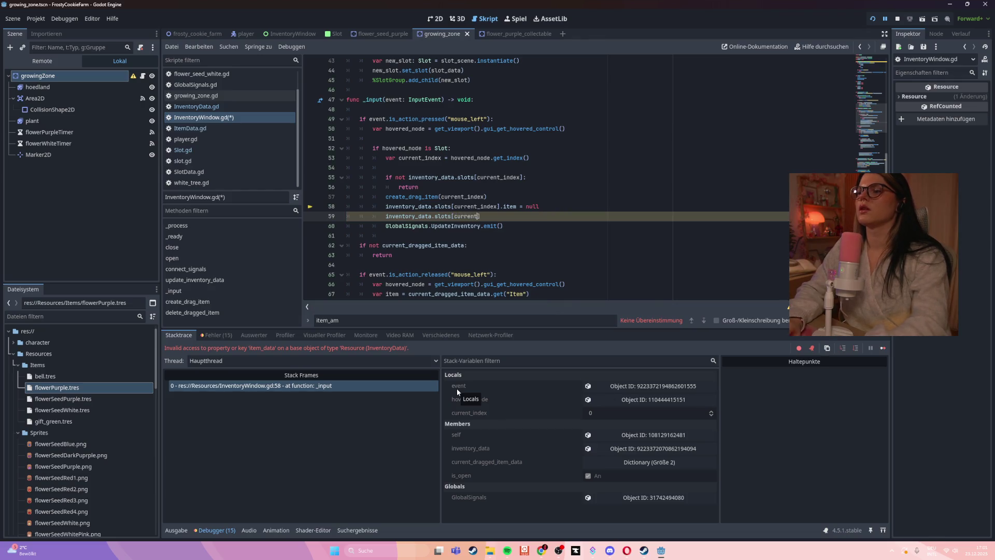
text(dex].)
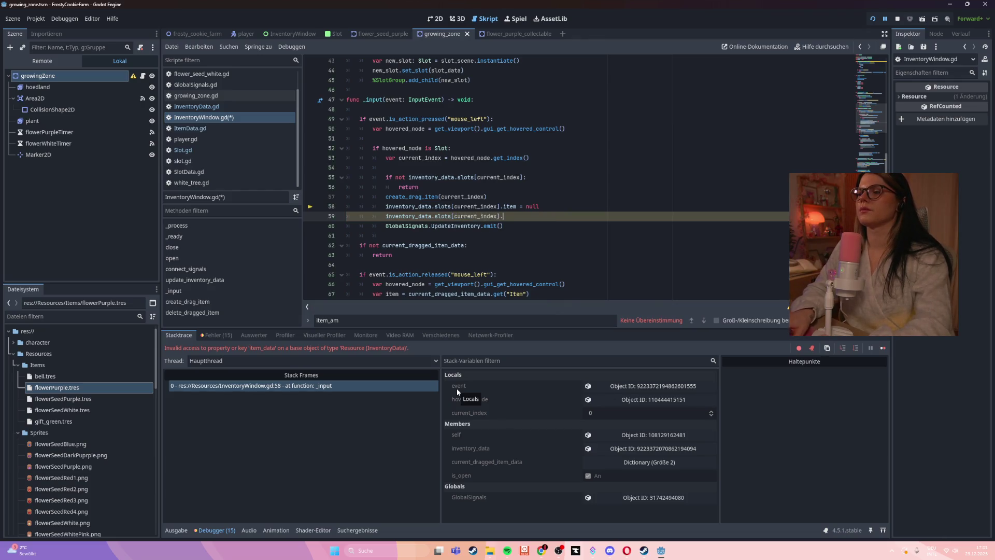
text(amount = )
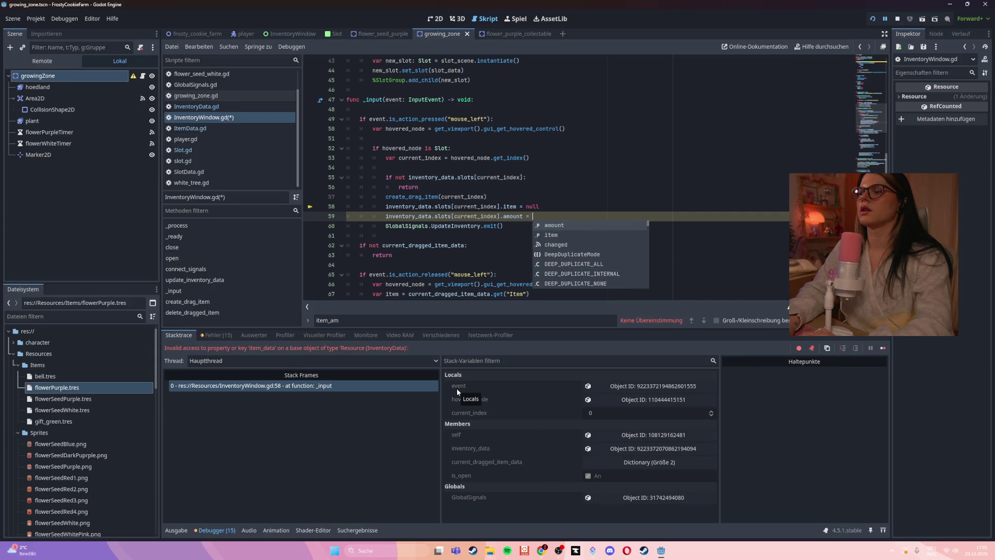
text(=)
key(BackSpace)
text(90)
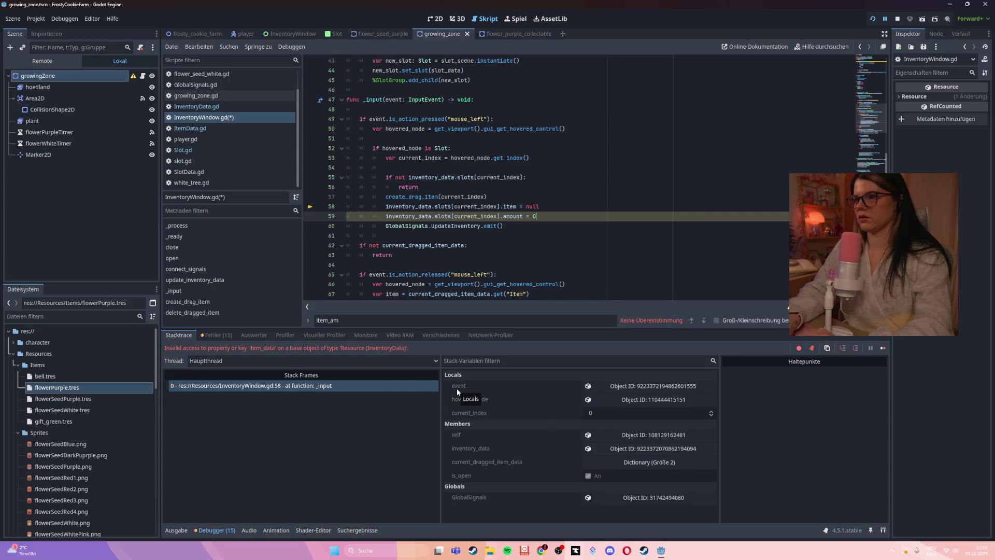
key(ctrl+s)
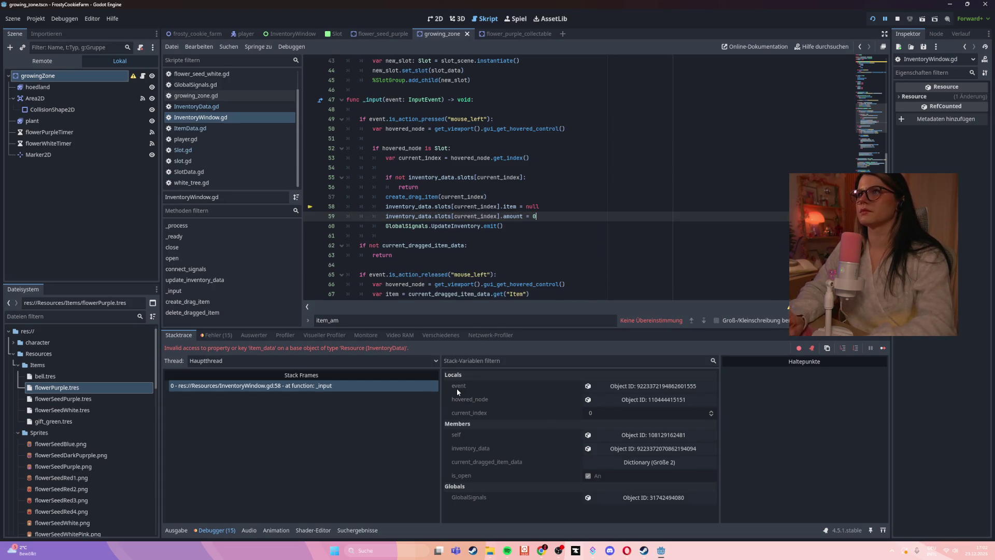
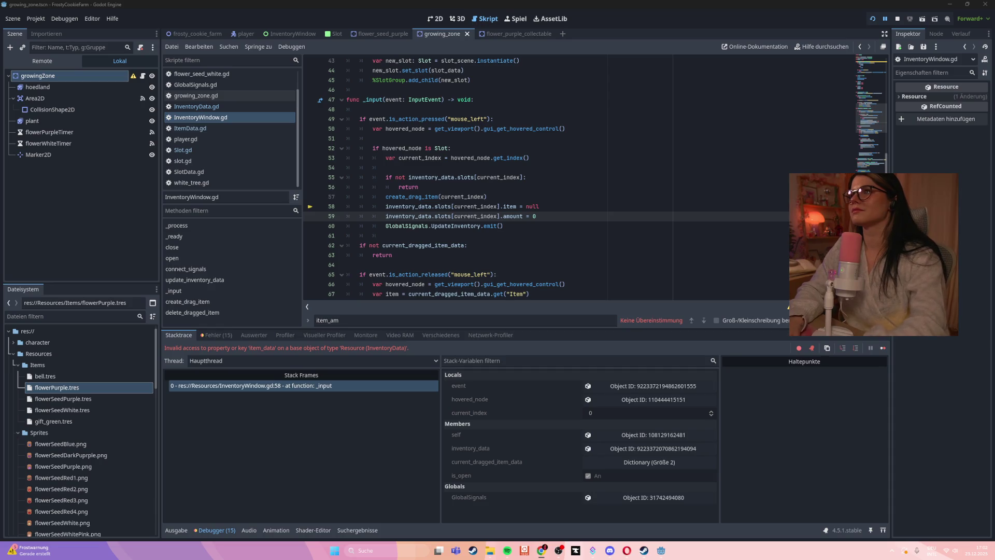
- Close the running game window and relaunch the game in debug mode
click(524, 226)
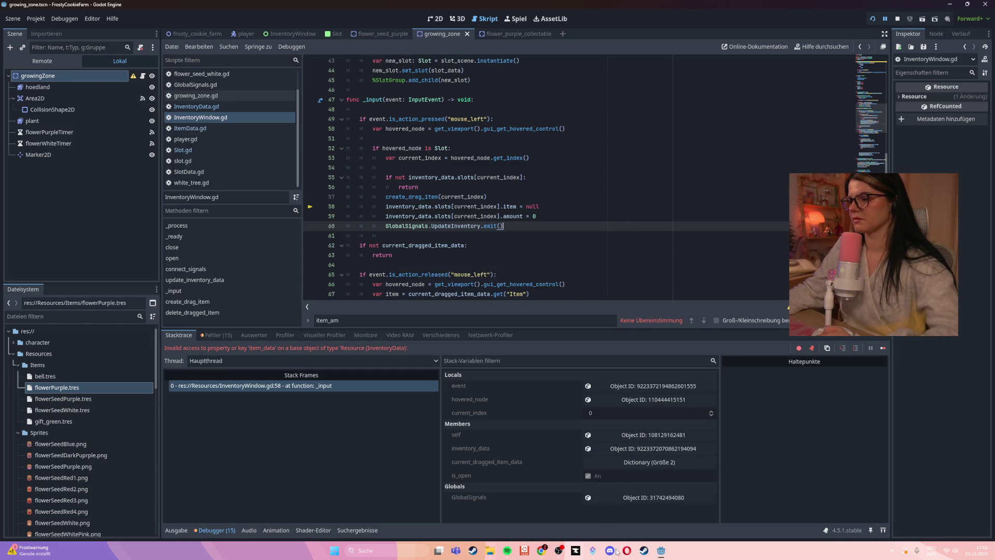
mouse_move(663, 553)
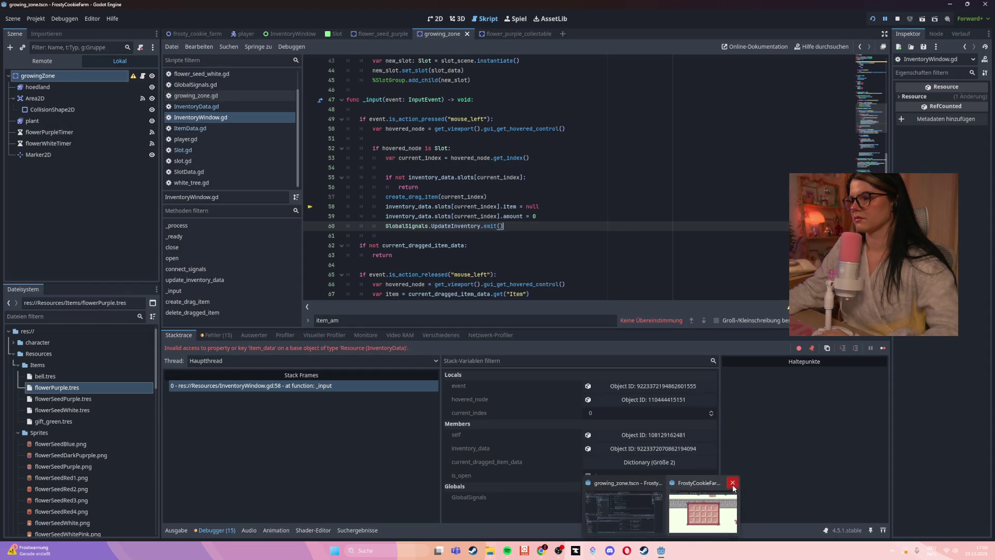
click(732, 482)
key(F5)
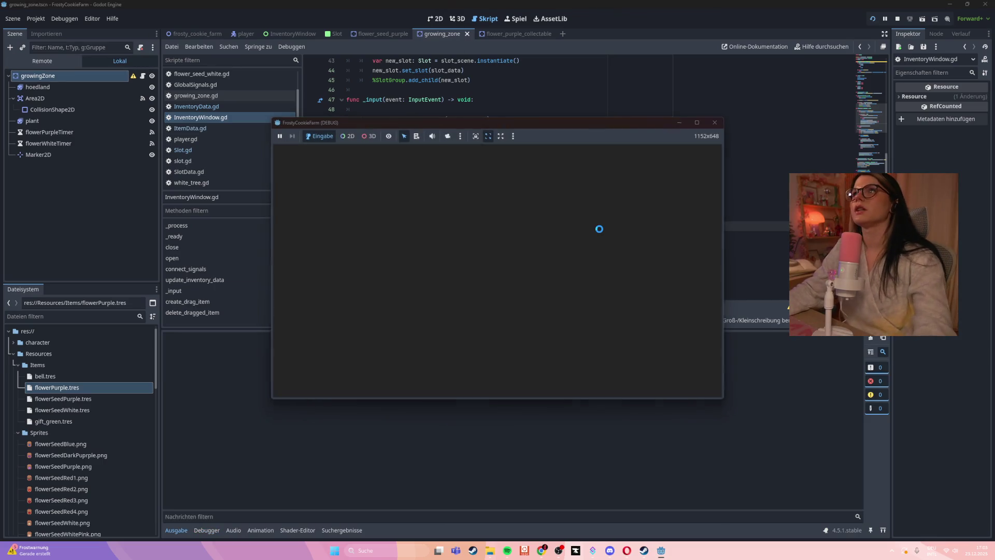
- Walk the farmer down the stone path and pick up a purple flower
key(Down)
drag(353, 387, 389, 291)
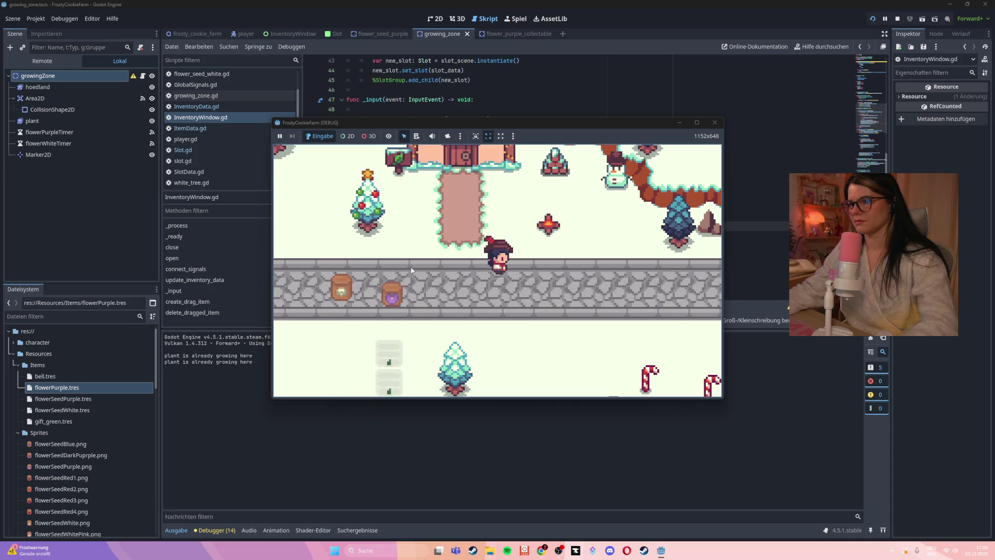
key(Down)
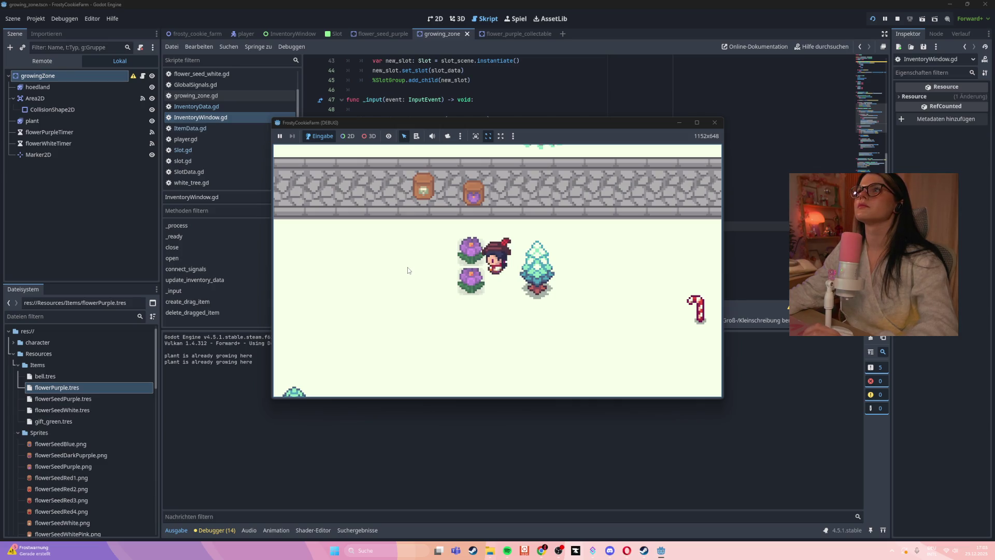
key(Left)
key(Up)
key(Down)
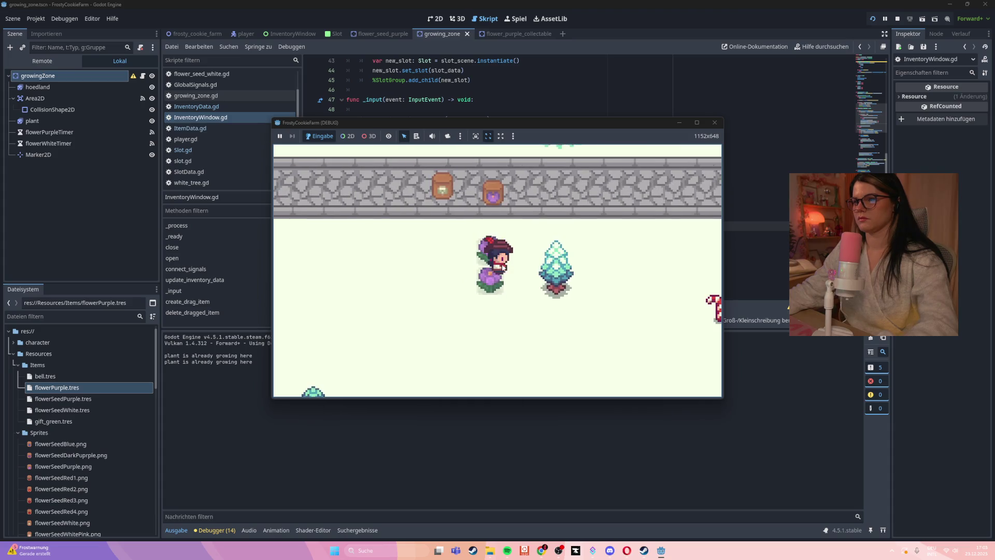
click(492, 277)
key(Down)
- Open the inventory and move the seed item from the first slot to the second
key(i)
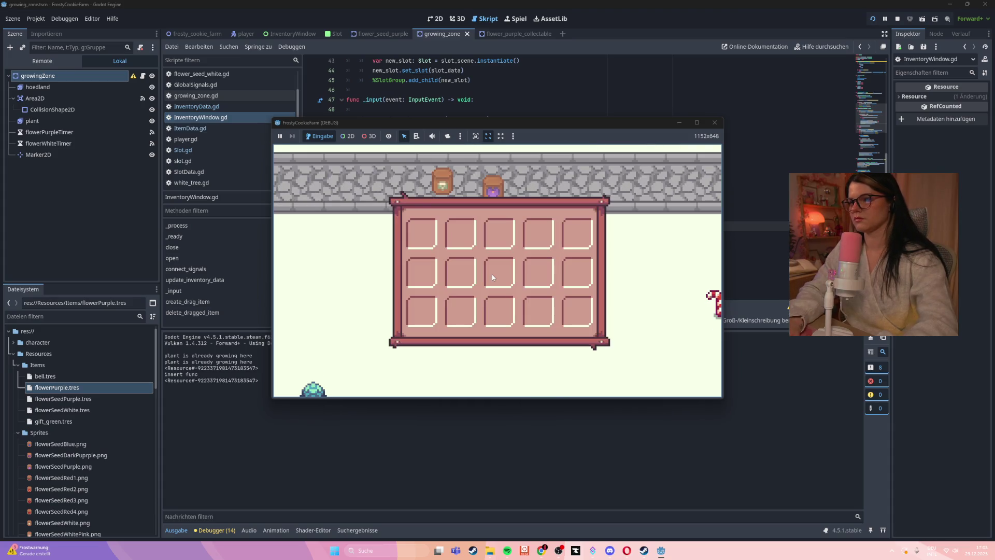
drag(421, 236, 468, 234)
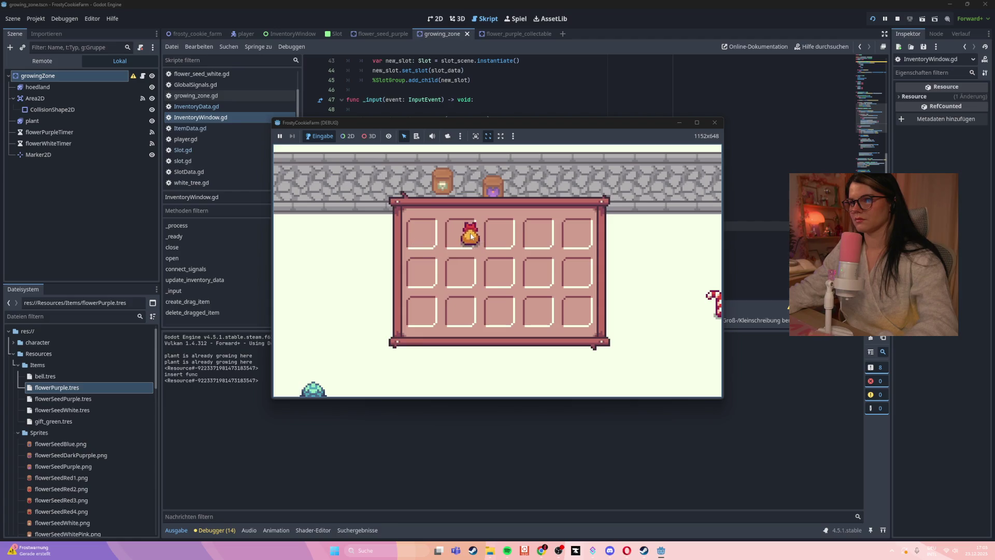
click(467, 233)
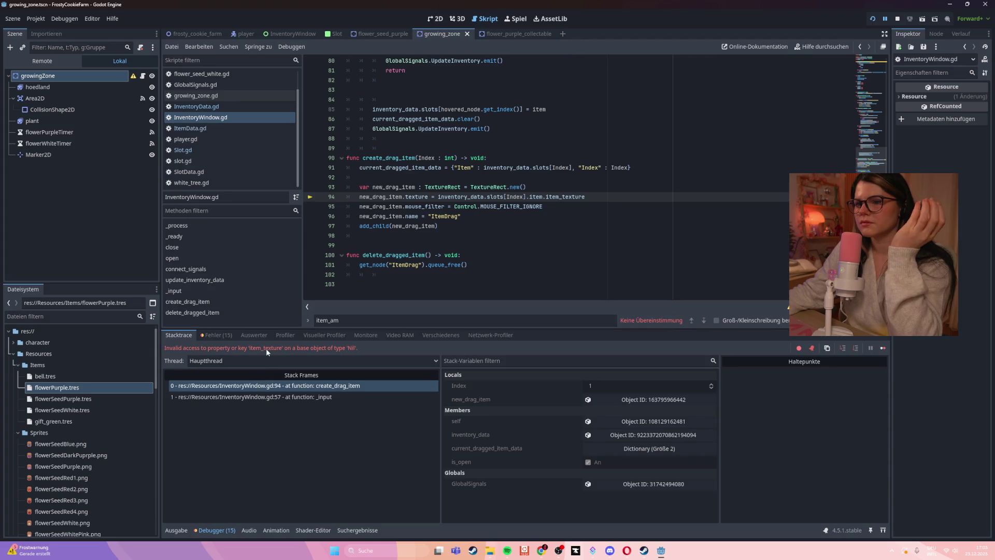
click(569, 168)
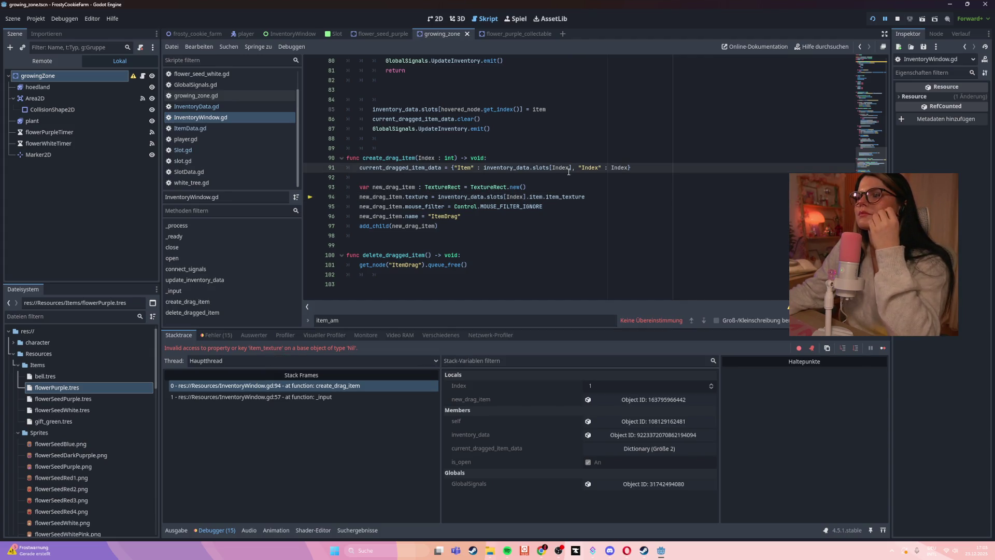
mouse_move(568, 172)
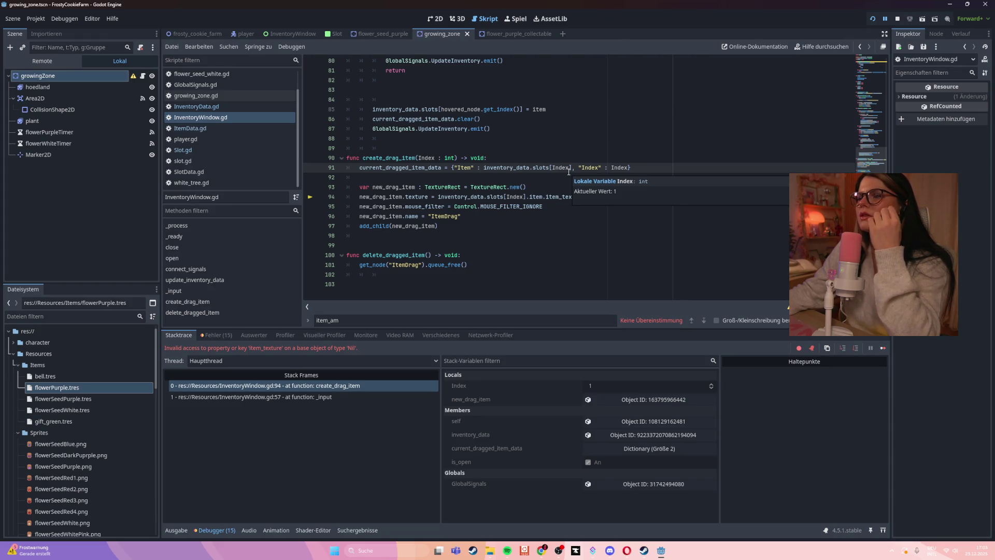
click(521, 227)
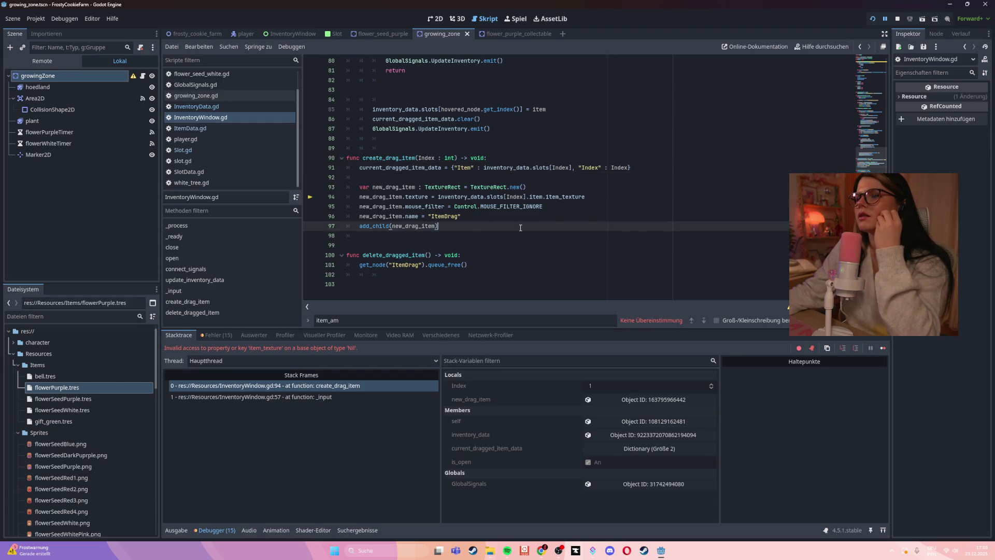
scroll(520, 228, up, 1)
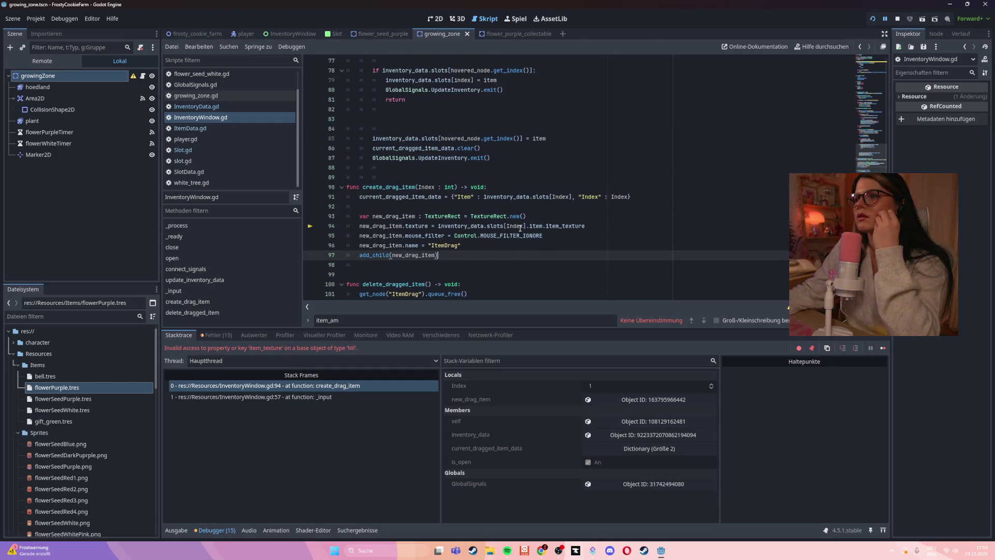
scroll(521, 228, up, 2)
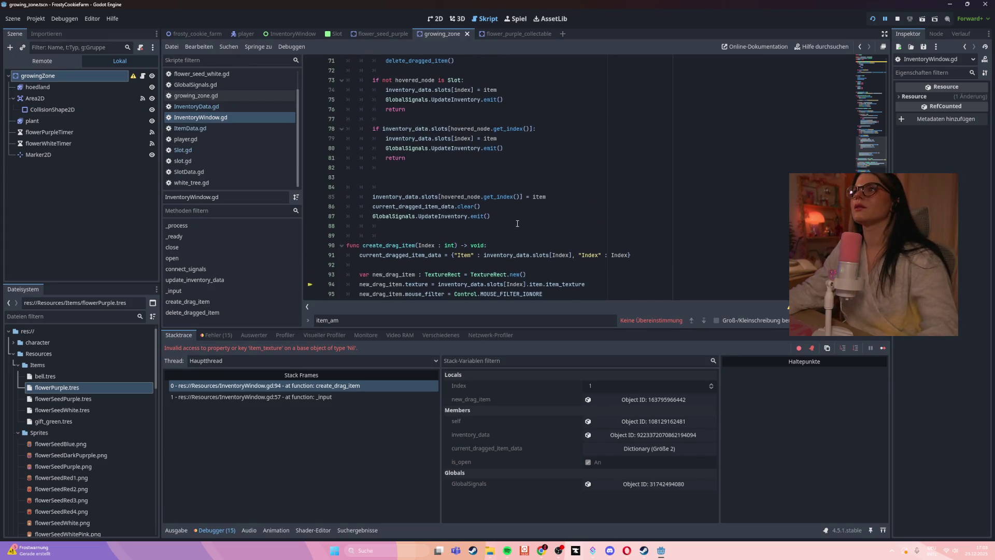
scroll(517, 218, down, 1)
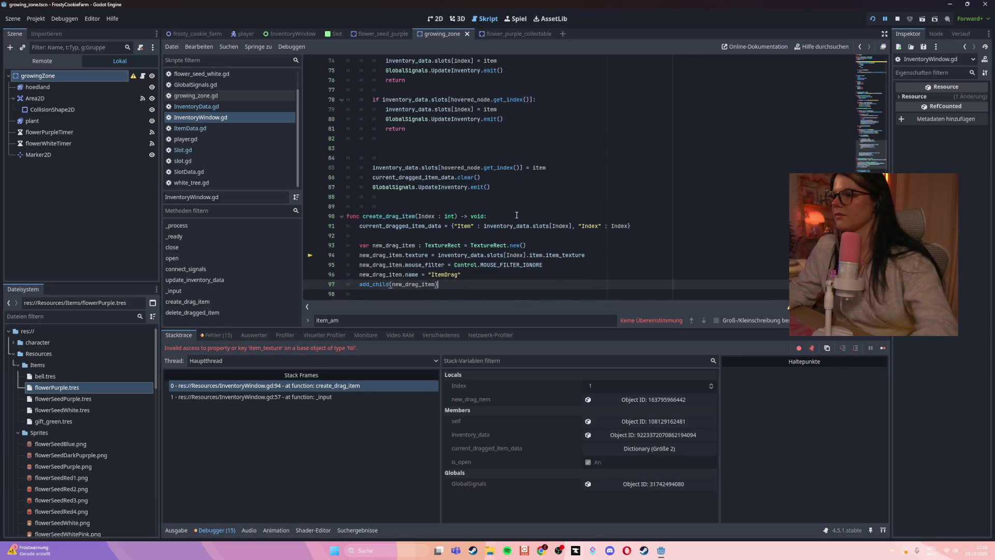
scroll(526, 215, up, 7)
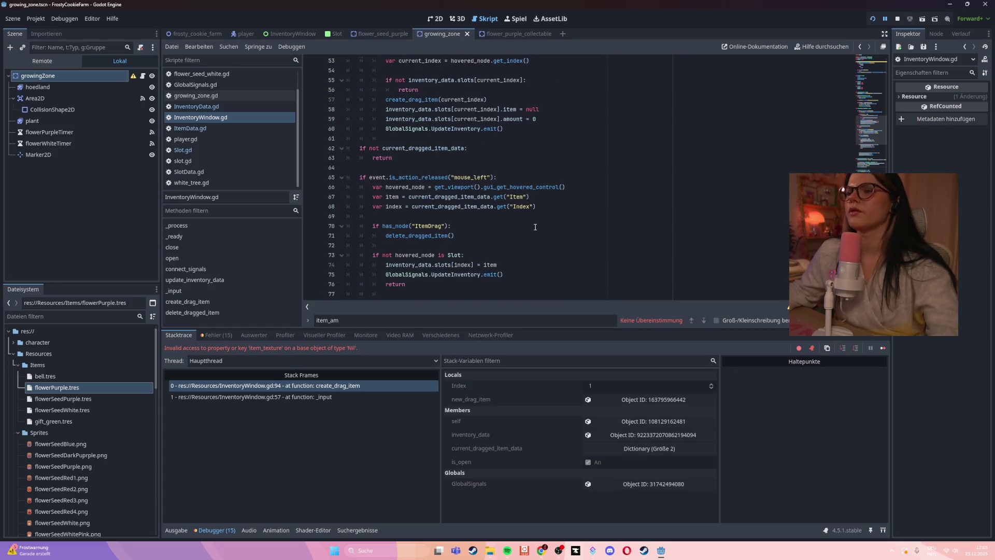
scroll(549, 232, up, 6)
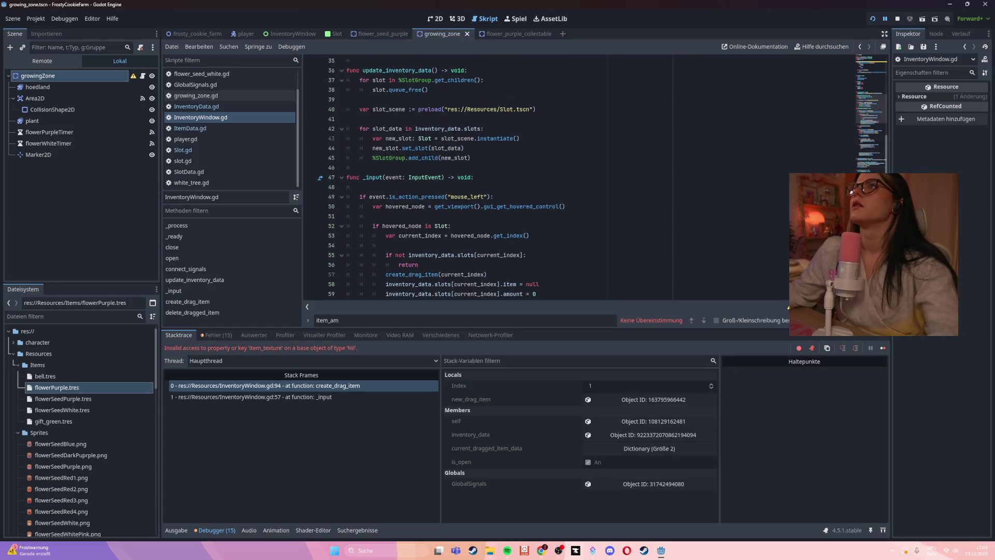
scroll(638, 253, down, 8)
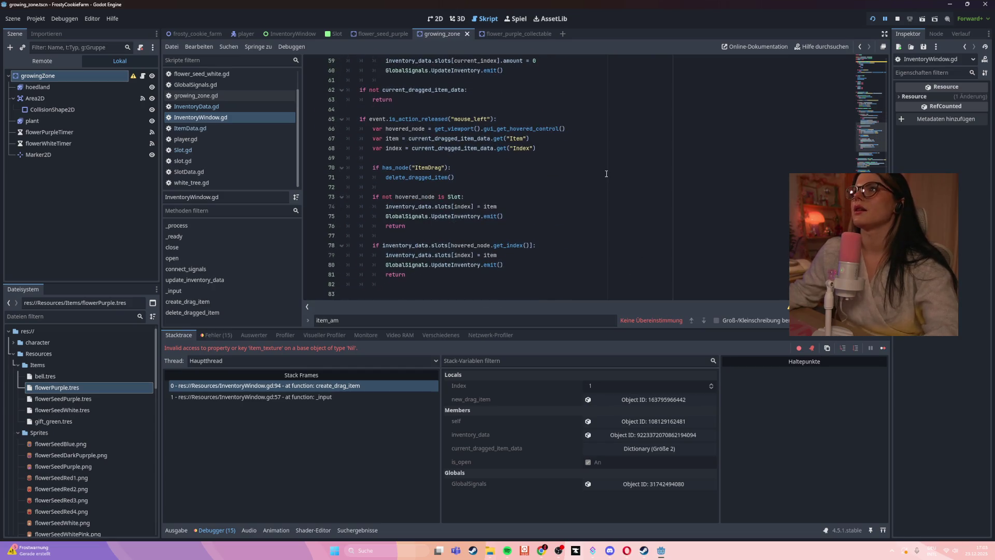
scroll(601, 176, down, 7)
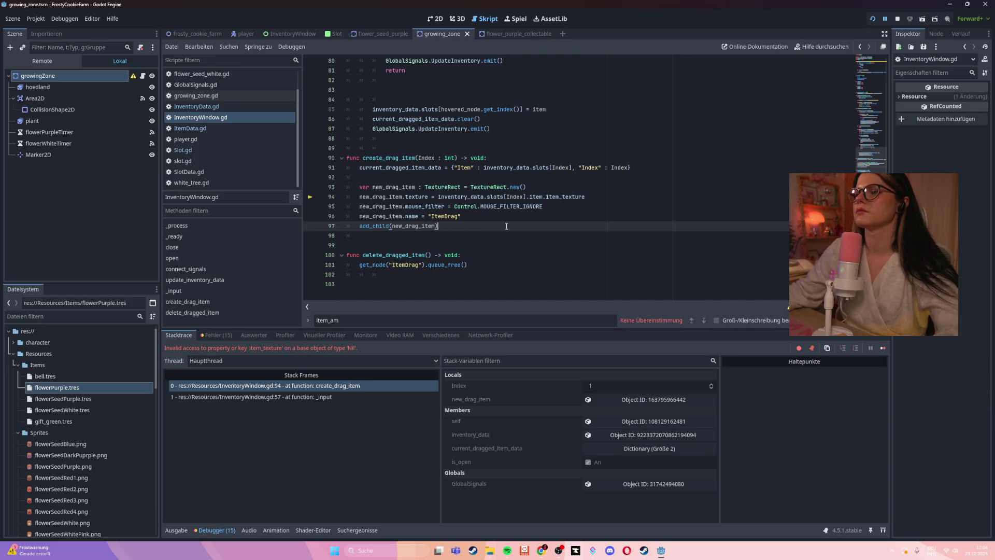
double_click(513, 197)
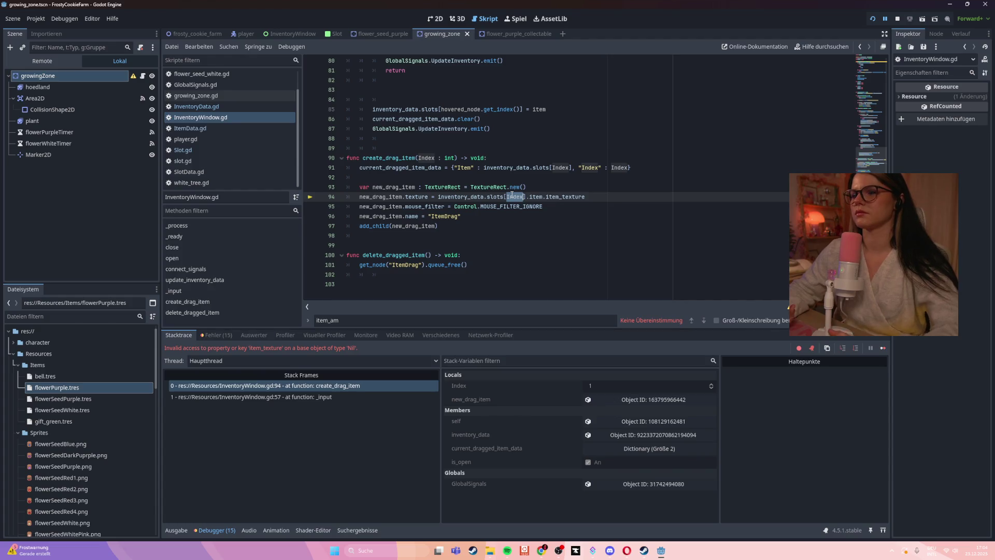
mouse_move(512, 195)
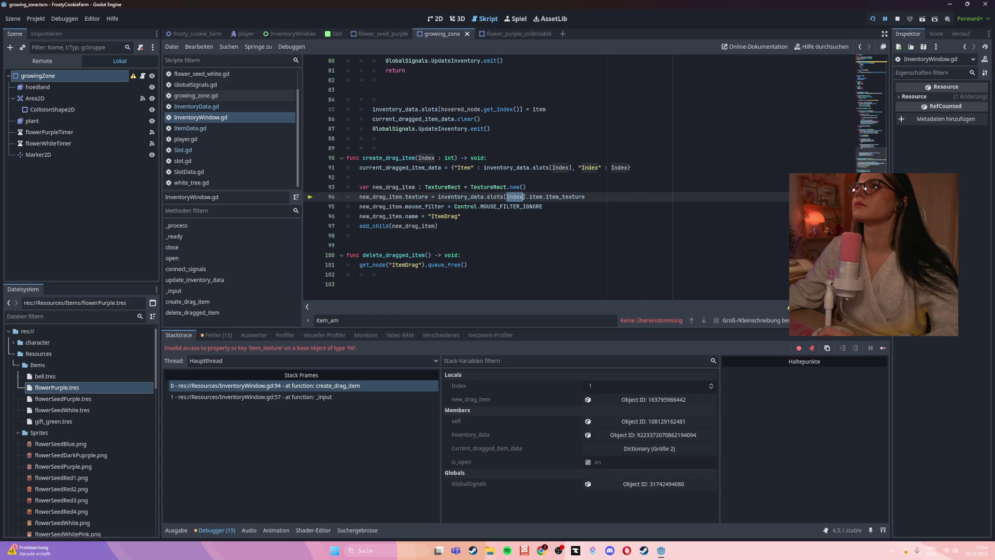
mouse_move(548, 201)
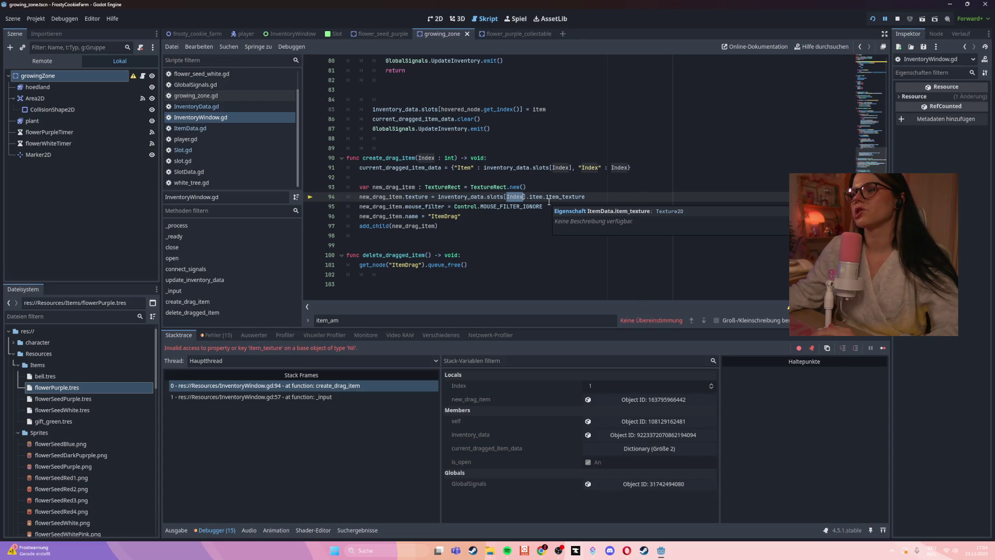
double_click(548, 199)
click(550, 210)
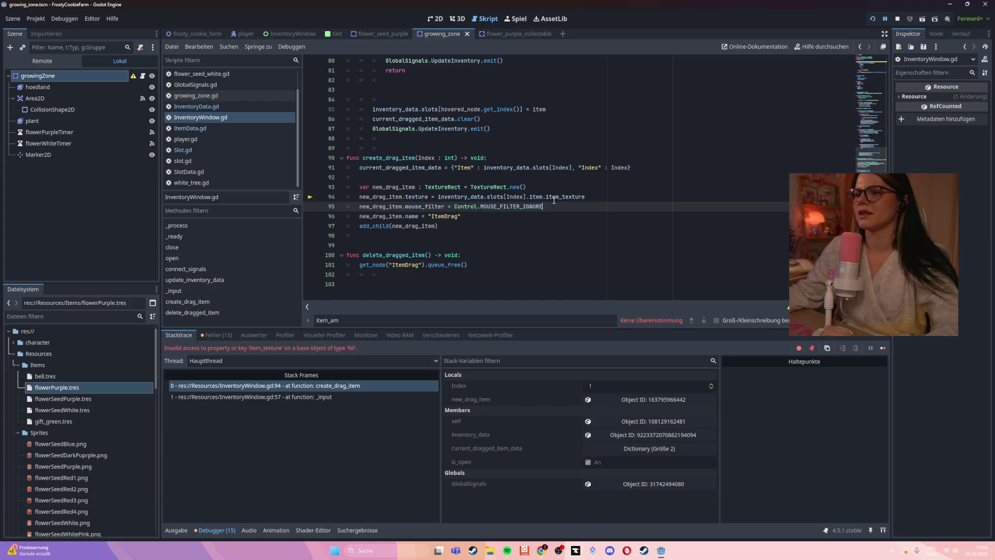
key(Up)
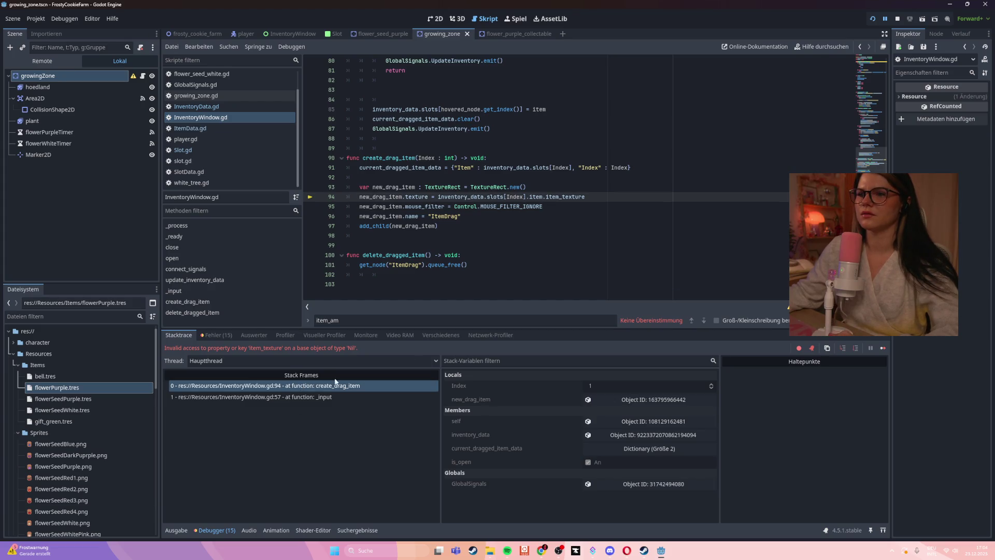
click(498, 237)
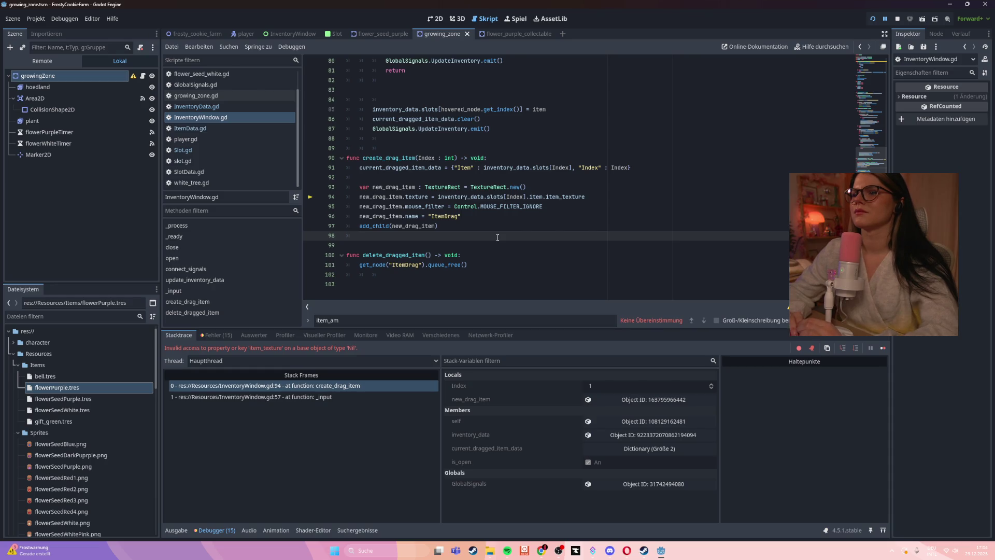
- Change line 91 so the dragged item is slots[Index].item instead of the slot
click(573, 168)
text(.item)
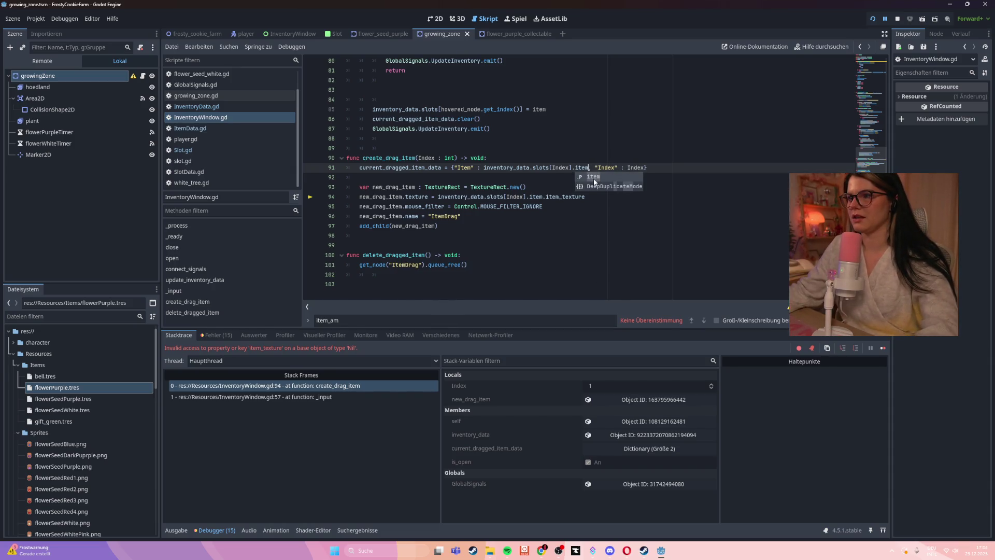
click(524, 190)
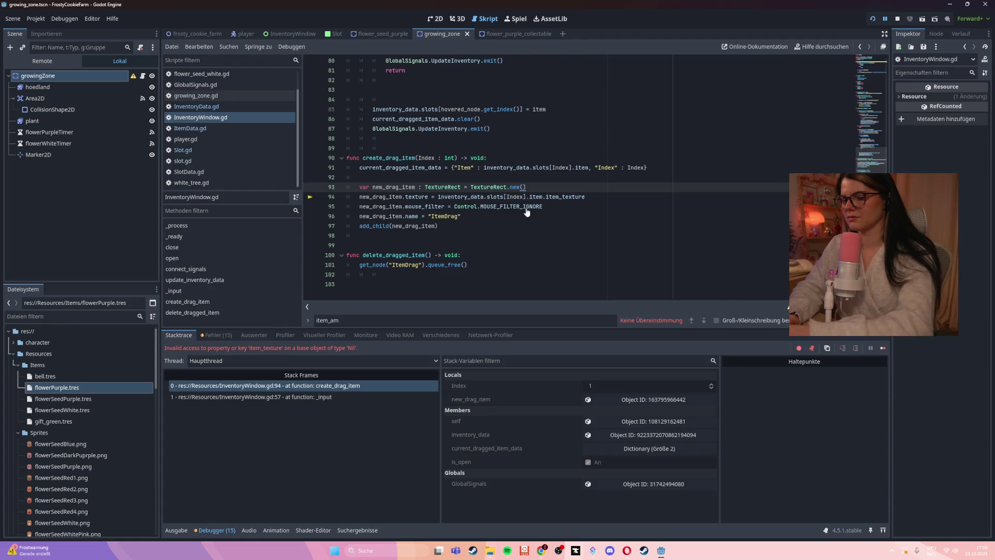
- Restart the game in debug mode and walk over purple flowers to collect them
key(F5)
key(Down)
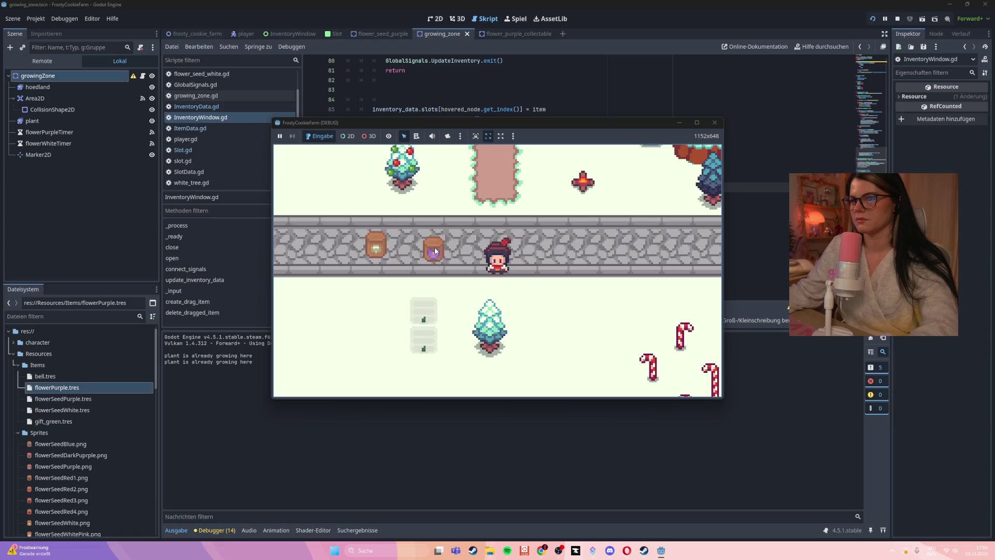
key(Left)
key(Down)
key(Up)
key(Down)
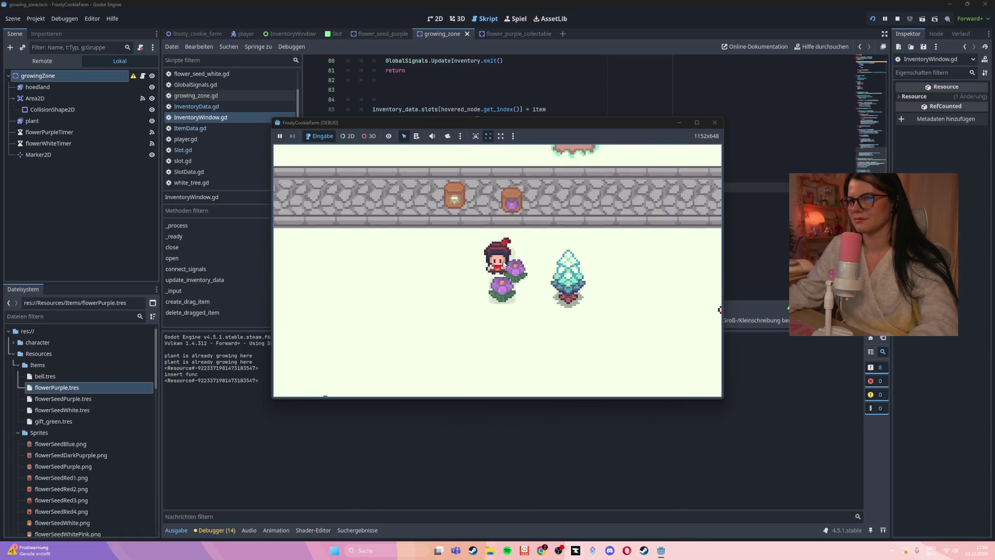
key(Down)
key(Up)
- Open the inventory, drag the first slot's item into the second slot, and click it
key(i)
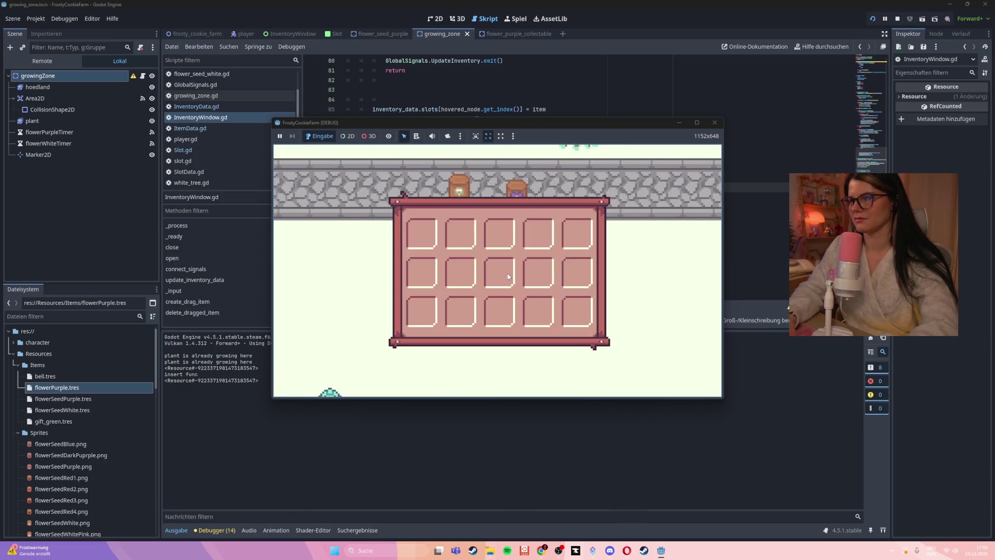
drag(422, 236, 465, 239)
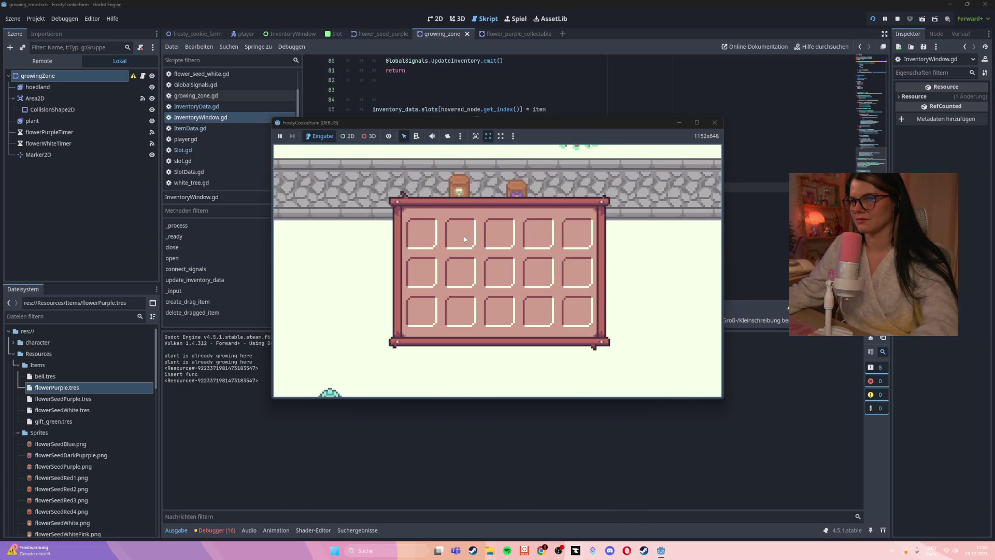
click(465, 239)
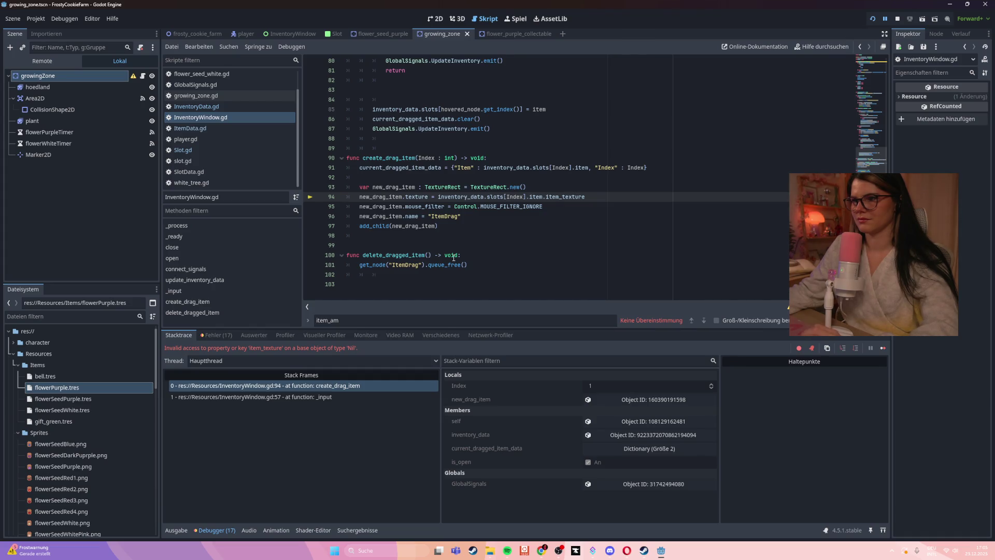
- Inspect lines 94–100 around the failing item_texture line and the _input code
click(454, 256)
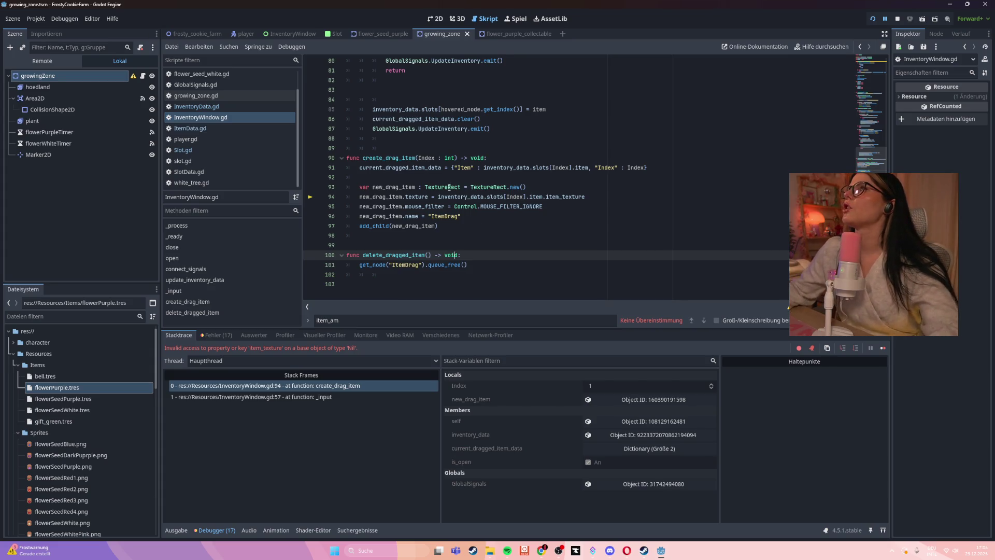
click(585, 197)
click(538, 234)
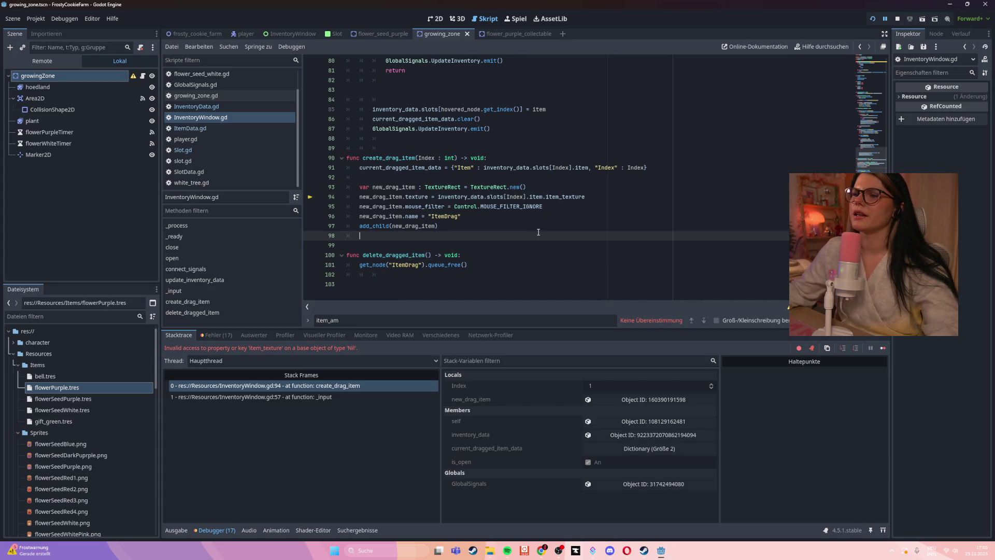
scroll(539, 232, up, 14)
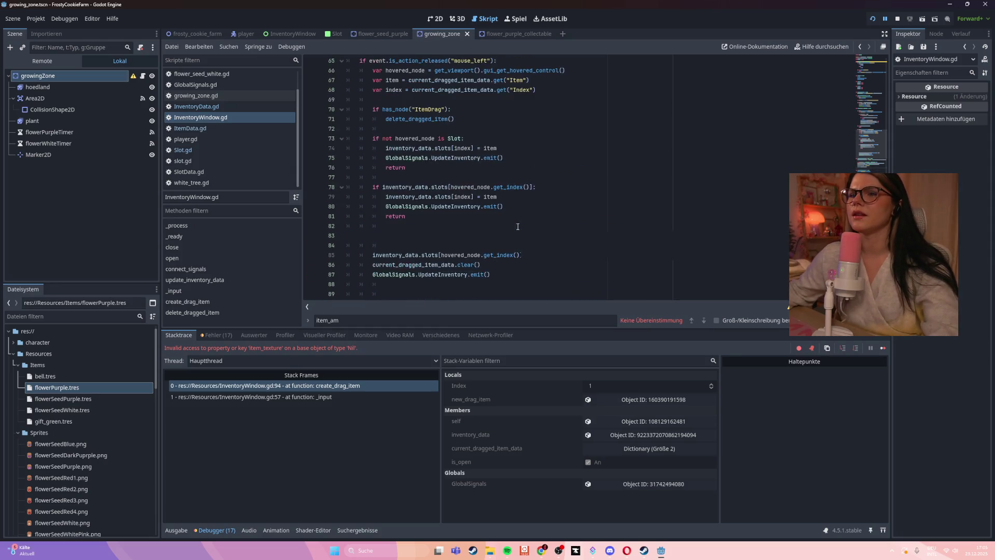
click(578, 216)
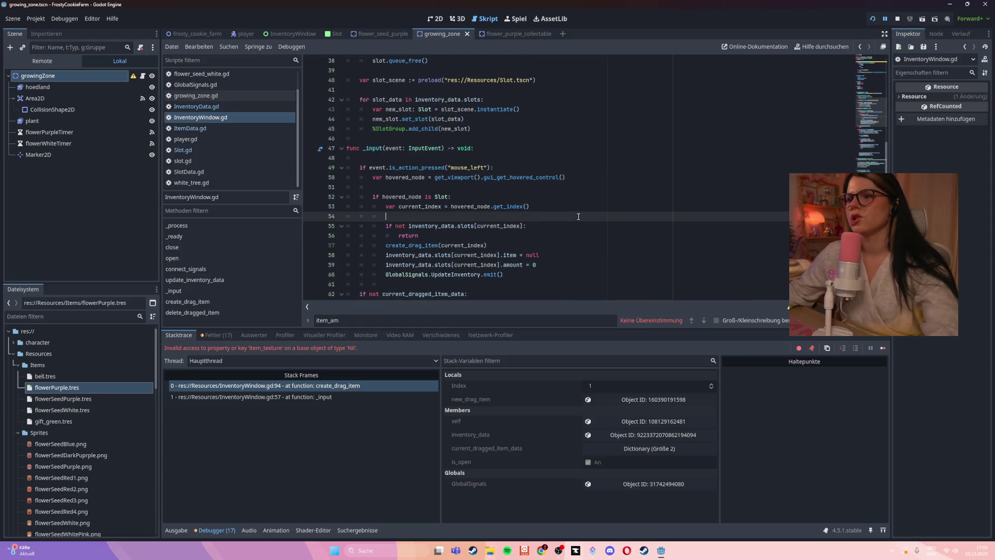
scroll(579, 216, down, 1)
scroll(579, 216, down, 3)
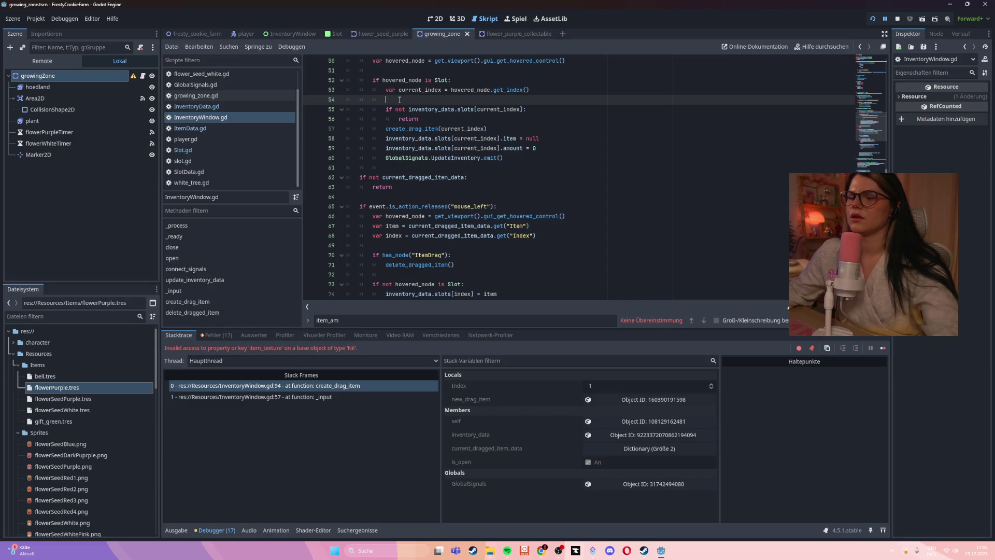
- Look through Slot.gd and InventoryWindow.gd, then bring up InventoryData.gd
click(230, 150)
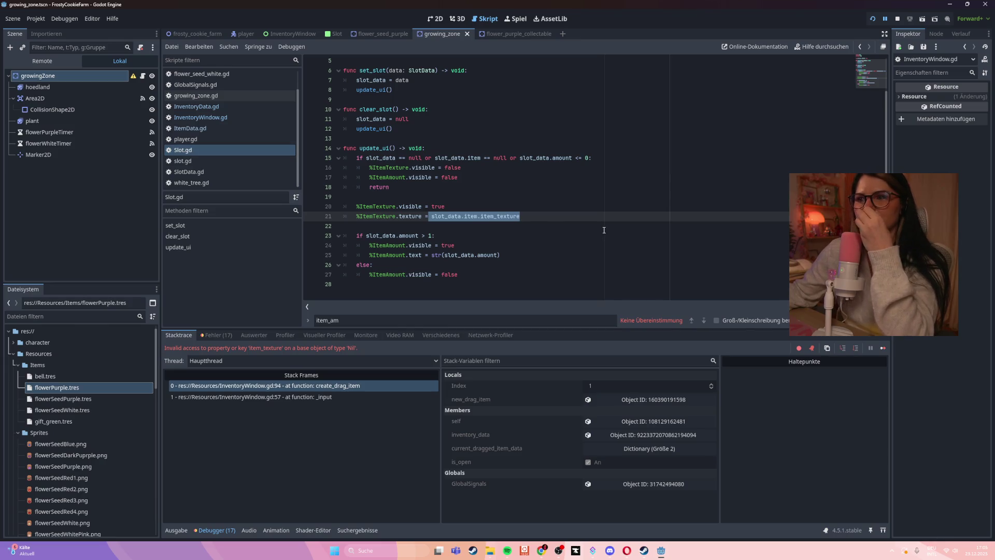
click(197, 128)
click(202, 117)
scroll(464, 211, up, 7)
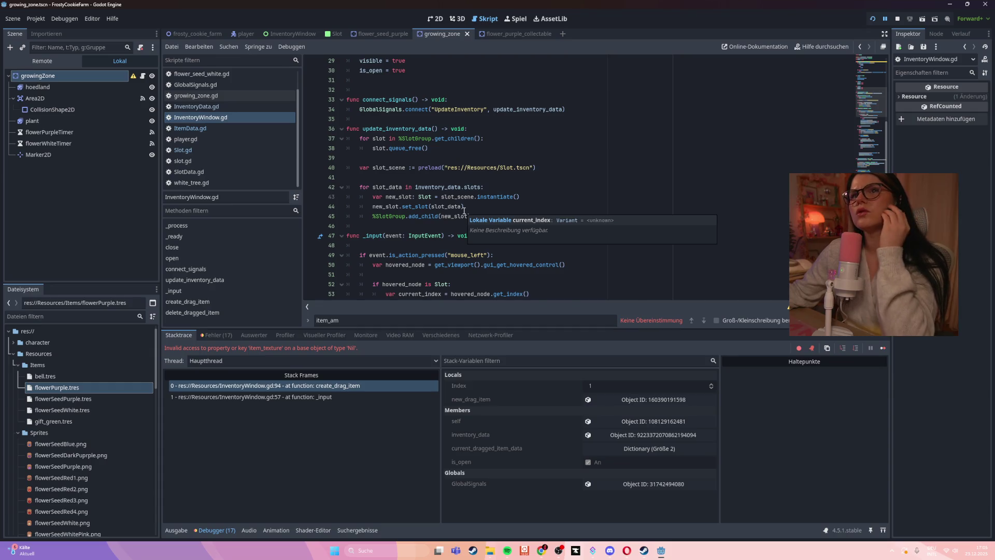
click(197, 107)
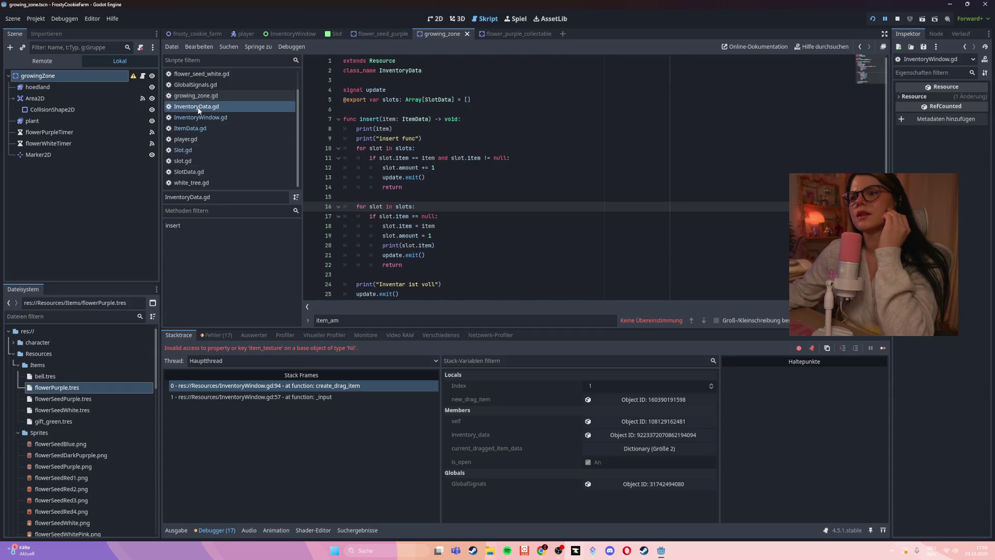
- Read InventoryData.gd's insert function at lines 9–19, then return to InventoryWindow.gd
click(436, 139)
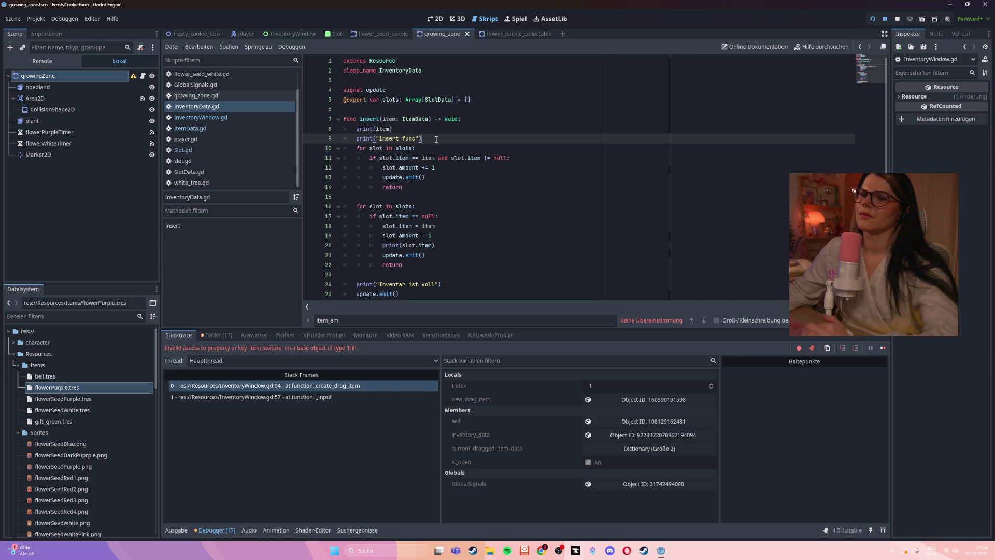
scroll(443, 155, down, 1)
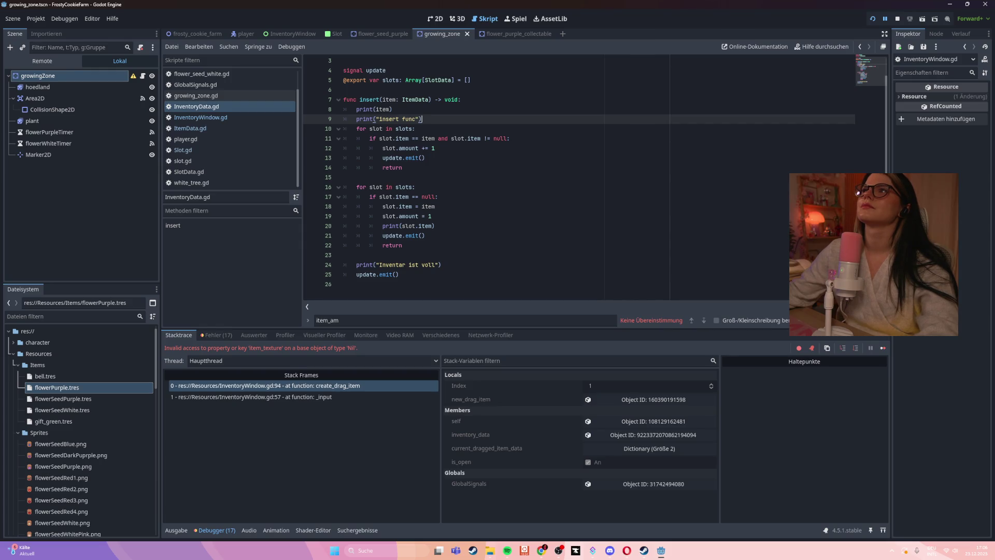
click(542, 216)
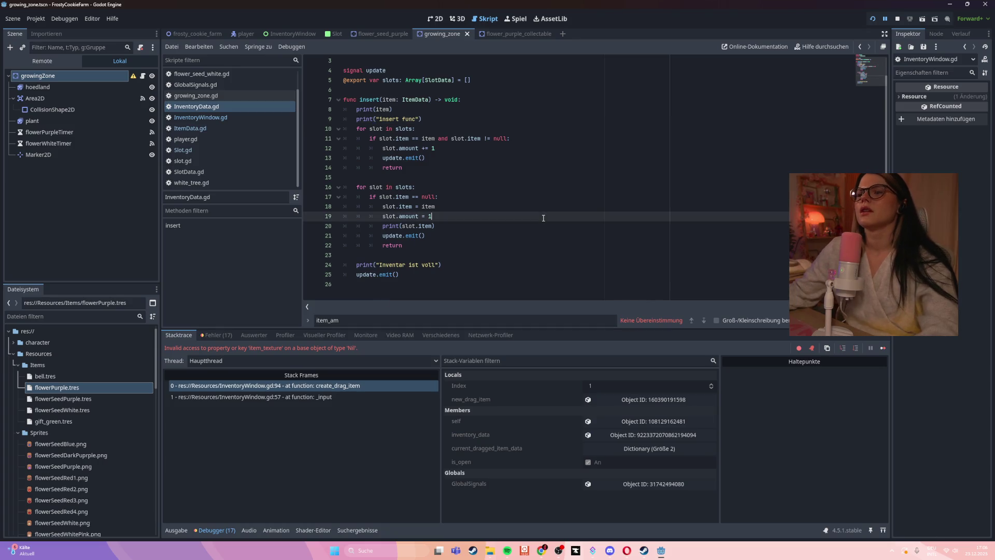
scroll(543, 218, up, 1)
click(223, 118)
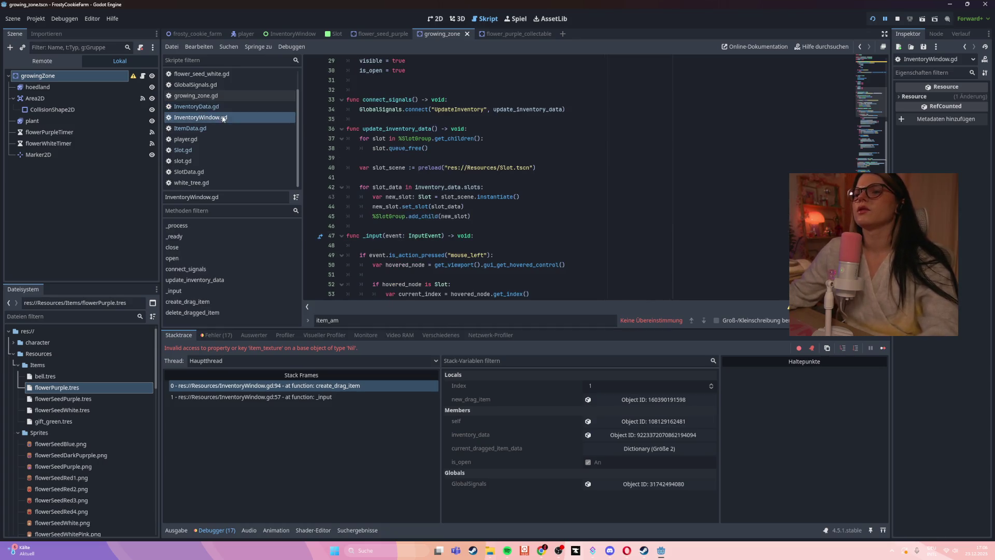
- Search InventoryWindow.gd for update_ui, then open Slot.gd to view its update_ui
scroll(566, 209, up, 3)
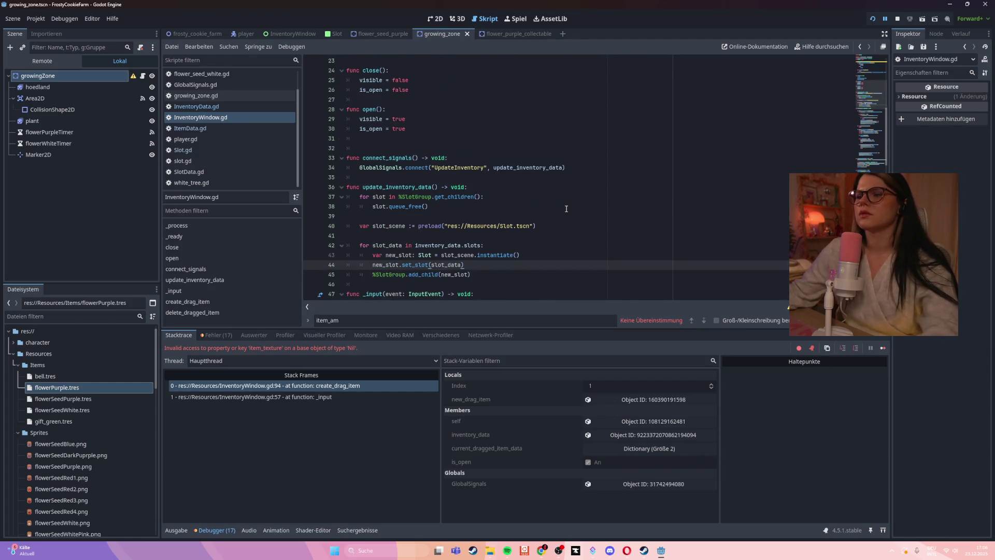
scroll(564, 208, down, 3)
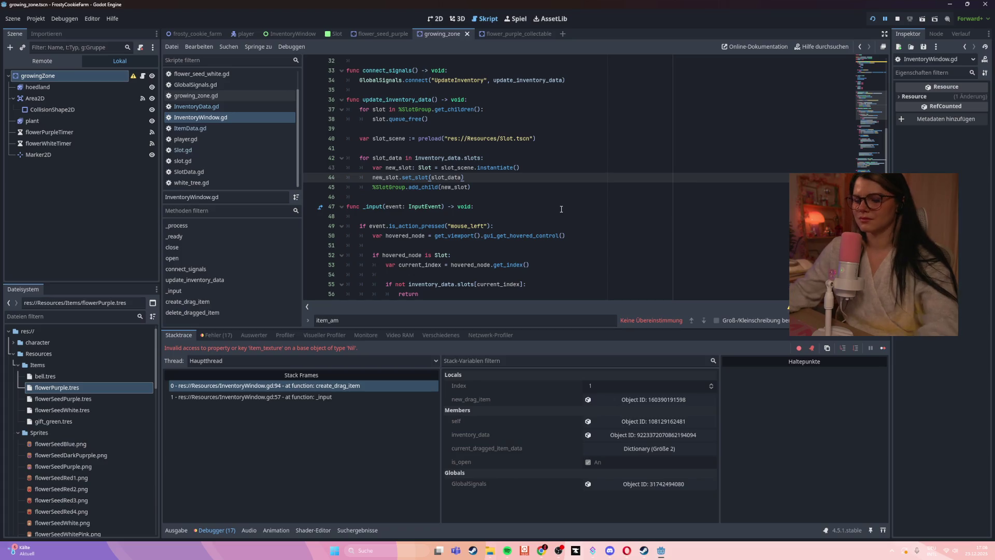
key(ctrl+f)
text(update_ui)
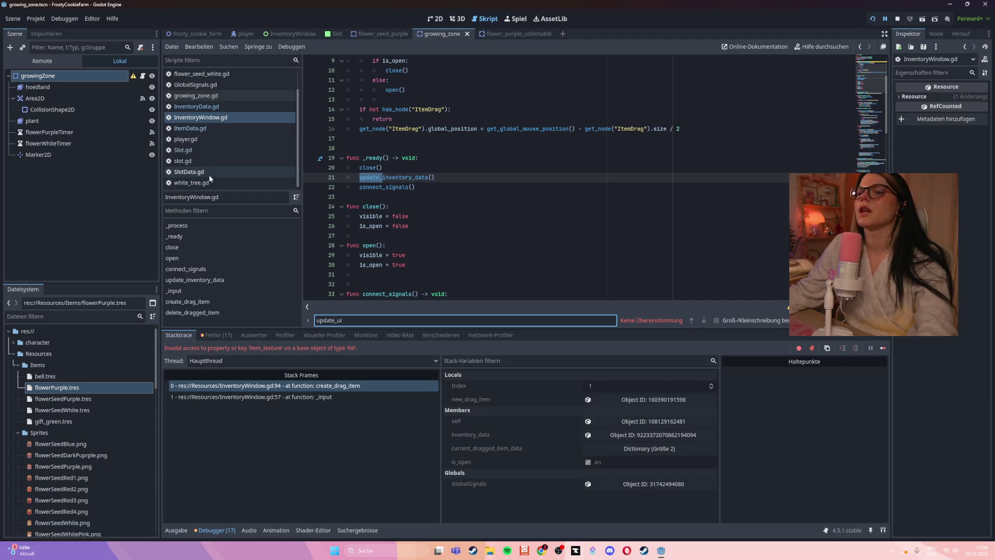
click(215, 149)
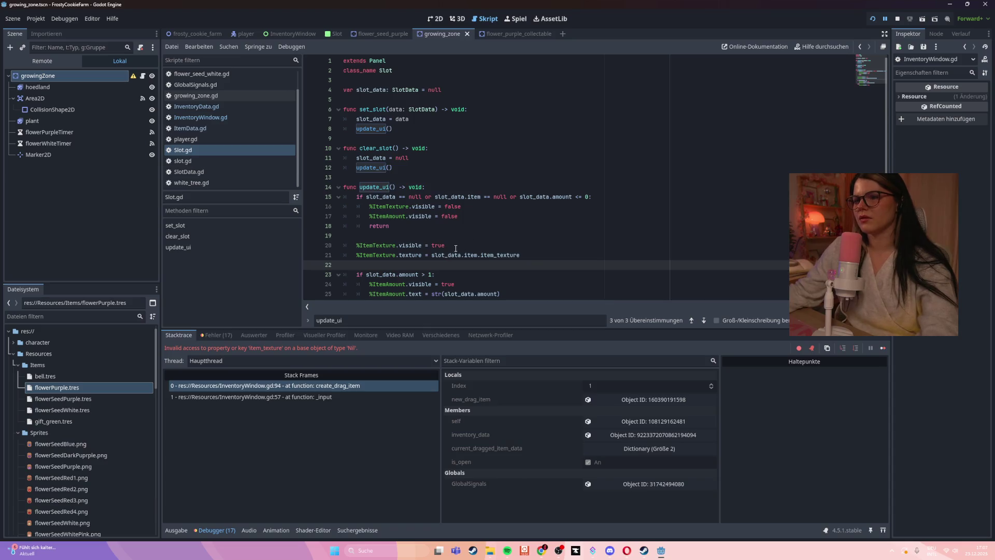
drag(432, 255, 521, 255)
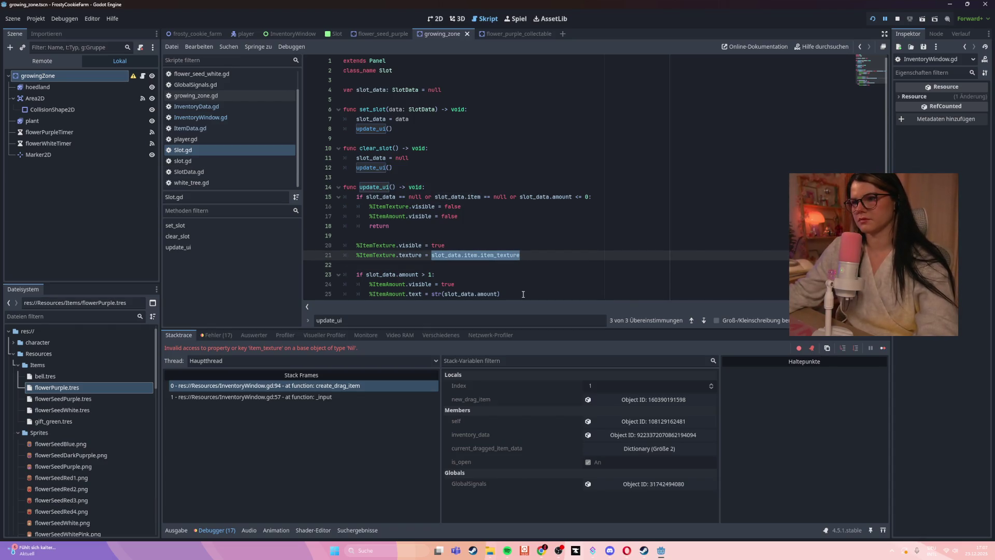
scroll(473, 171, down, 2)
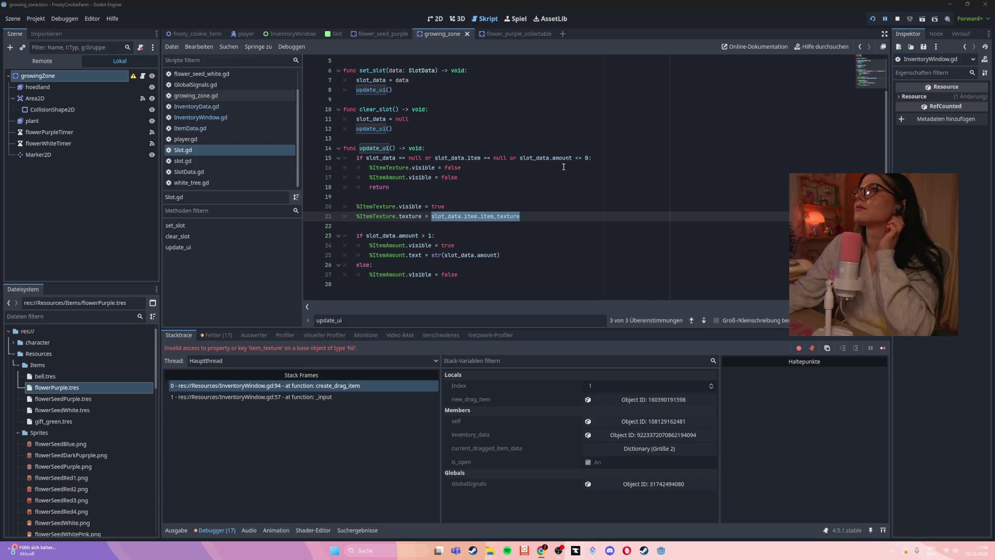
click(534, 211)
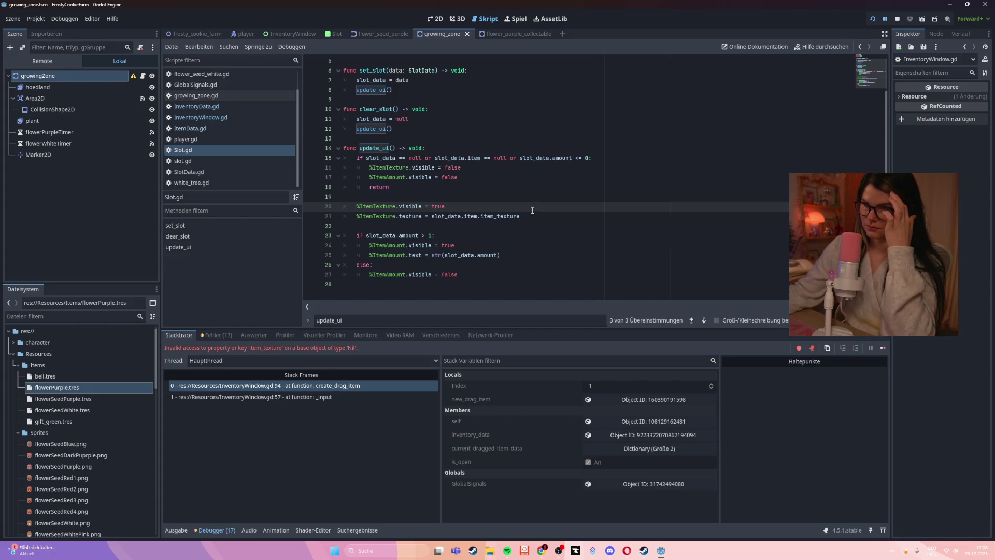
click(217, 118)
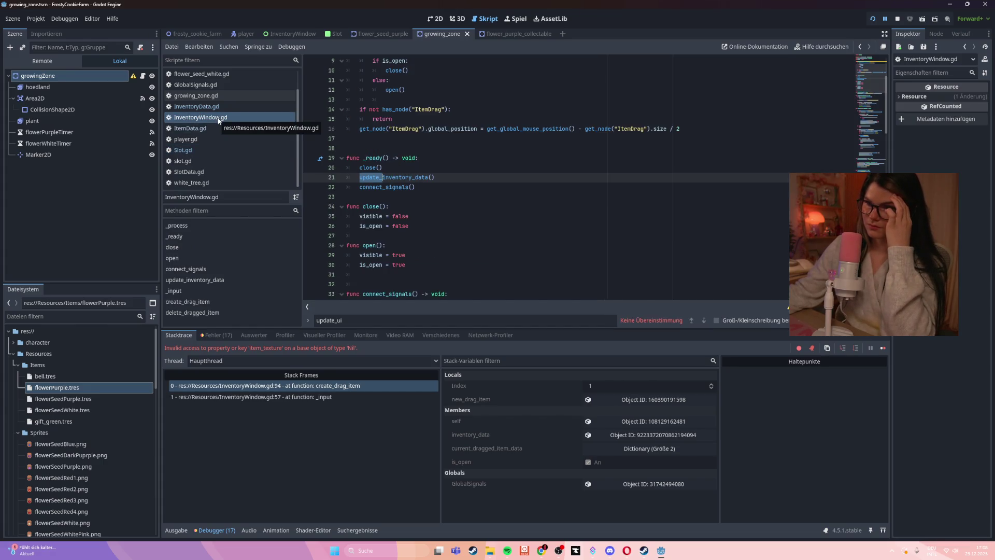
- Find the other occurrences of update_inventory_data in InventoryWindow.gd
double_click(412, 177)
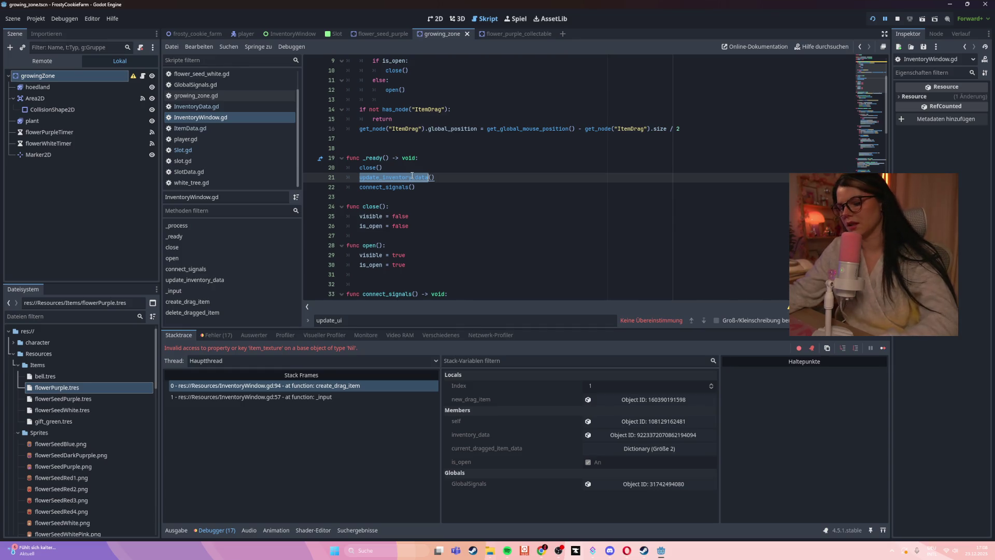
key(ctrl+f)
key(Return)
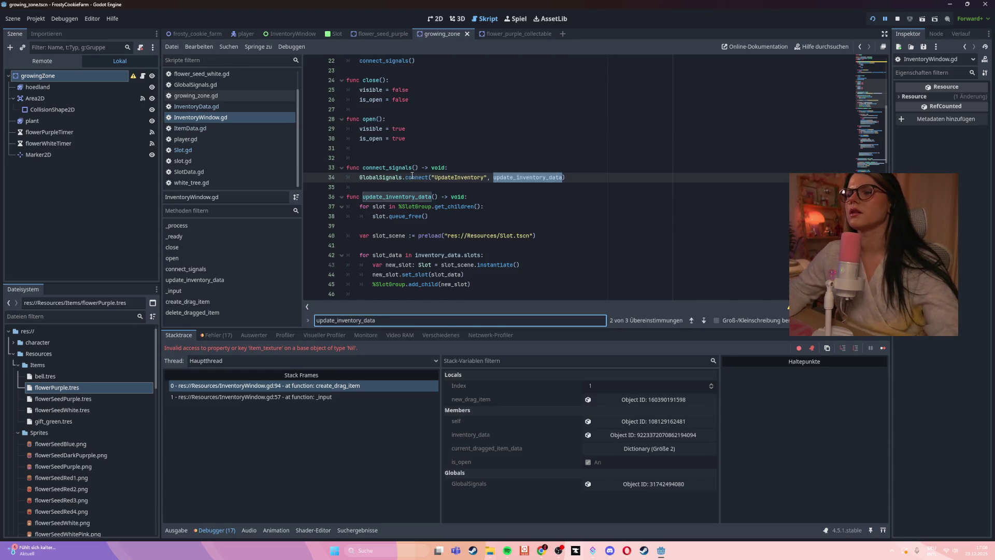
scroll(402, 171, down, 2)
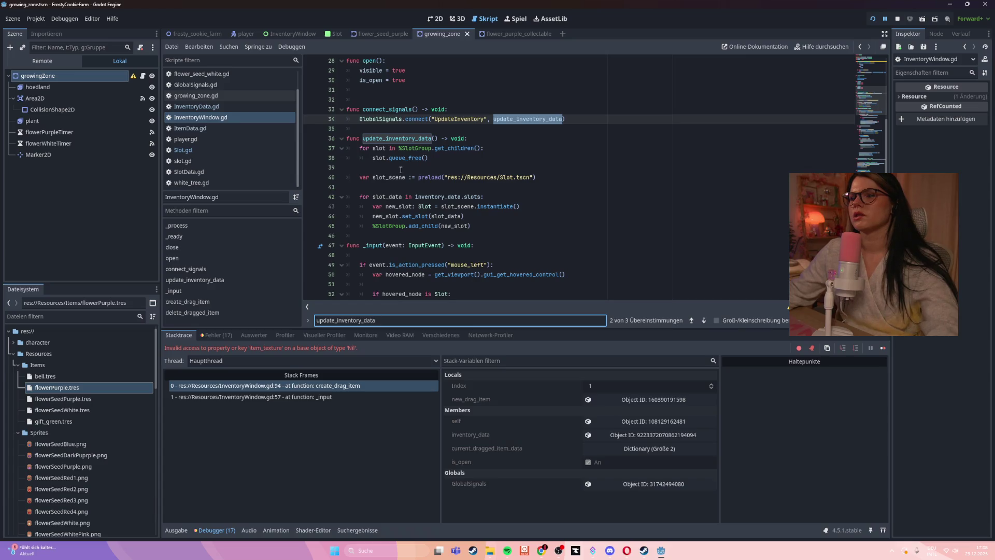
click(448, 162)
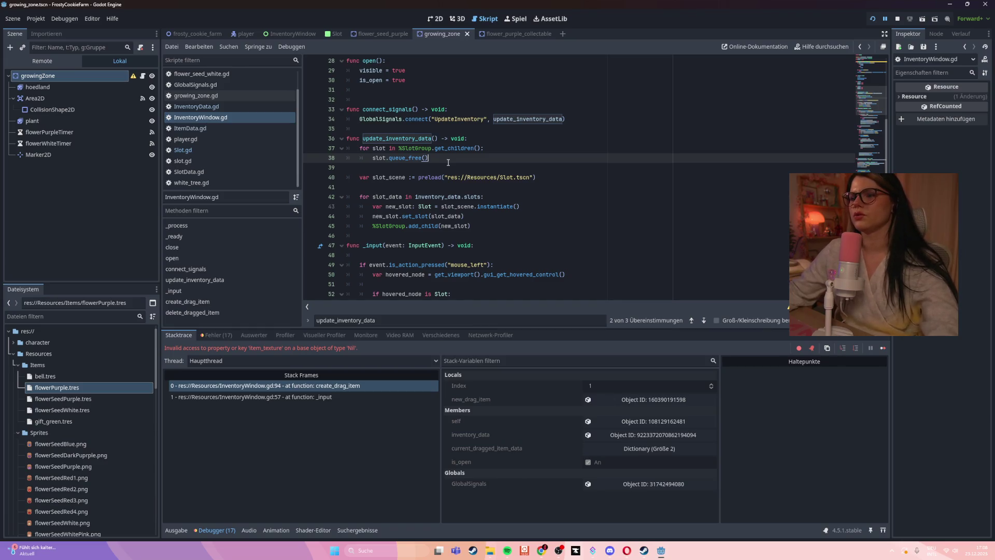
scroll(492, 163, down, 2)
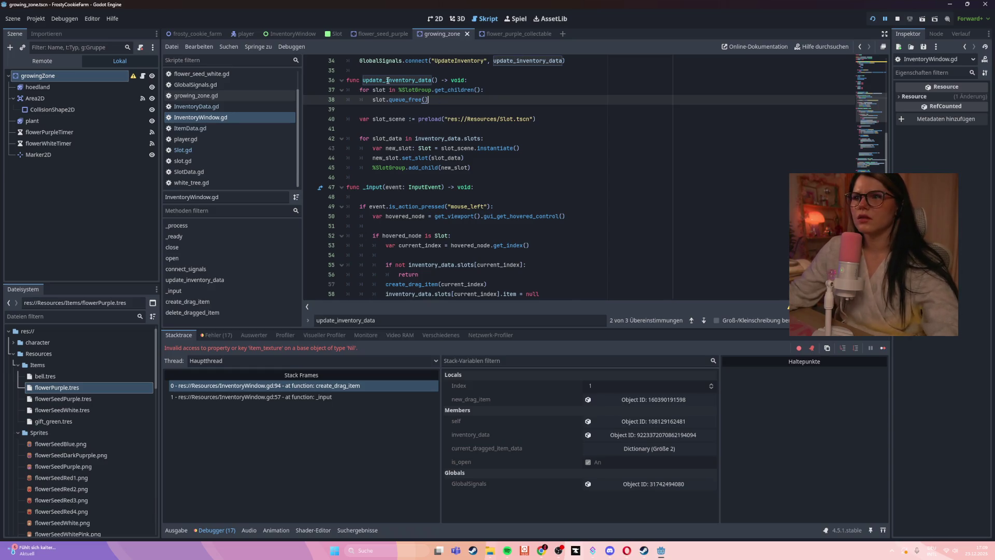
- Open Slot.gd and insert blank lines after the early return in update_ui
click(186, 139)
click(182, 149)
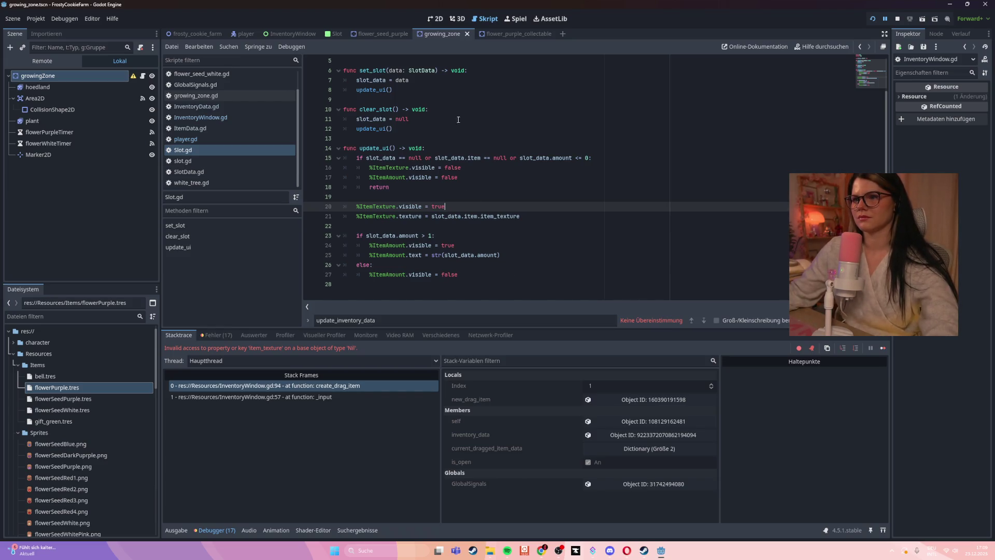
click(426, 188)
key(Return)
key(Return)
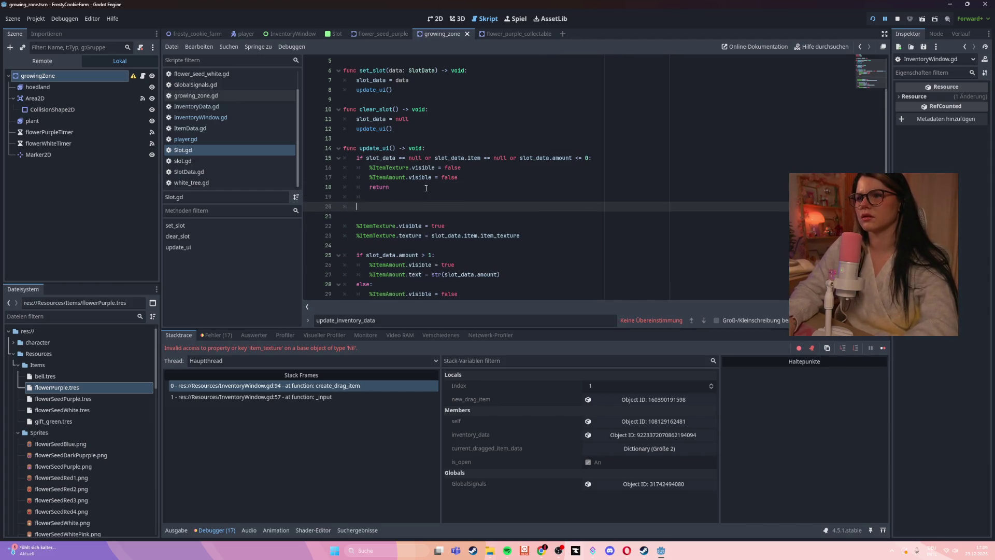
- Add print(%ItemTexture.visible) after the early return, save Slot.gd, and run the game
text(print())
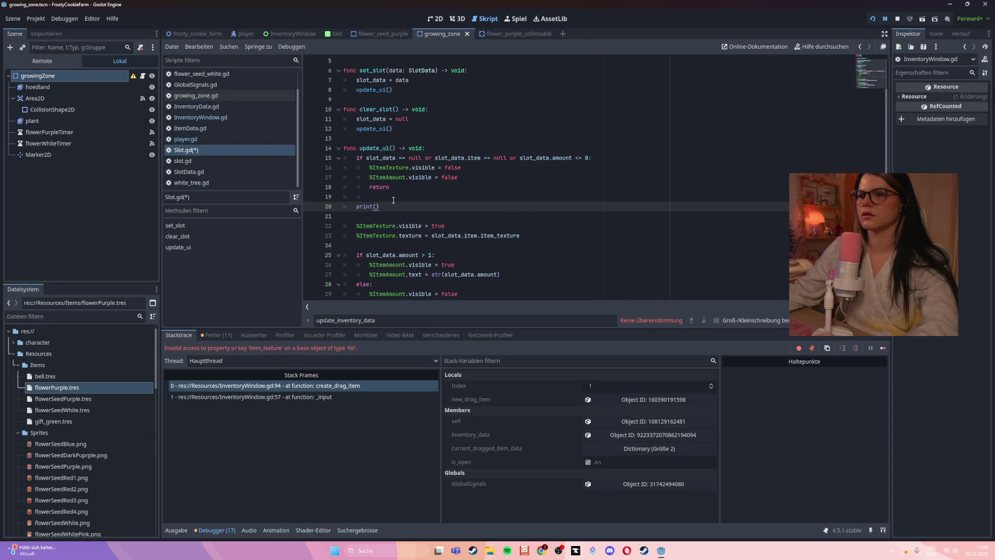
drag(357, 226, 423, 225)
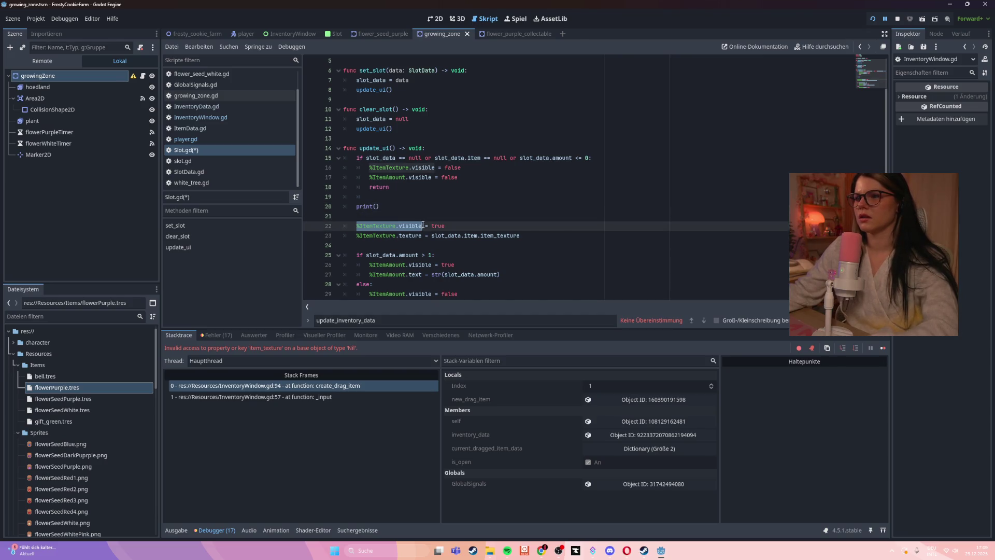
key(ctrl+c)
click(378, 207)
key(ctrl+v)
key(ctrl+s)
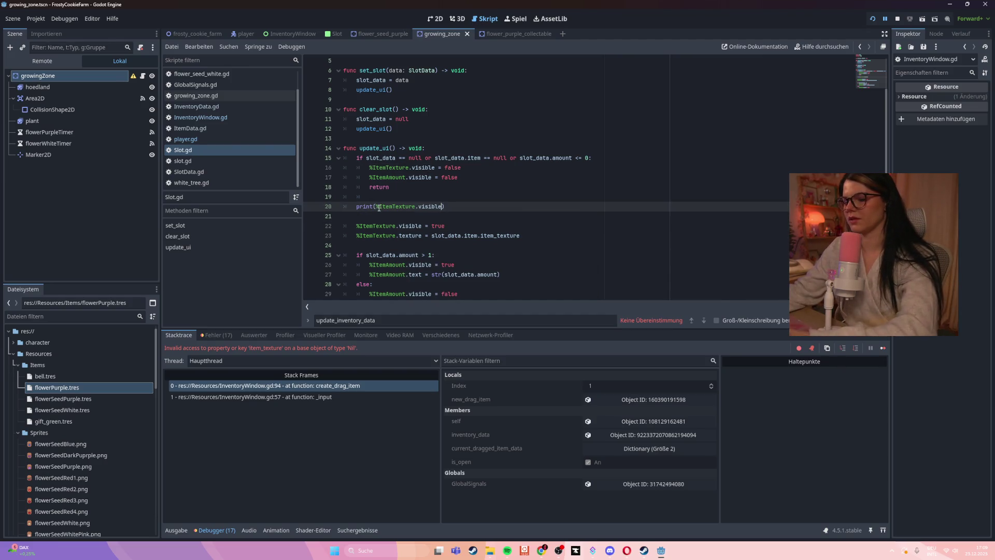
key(F5)
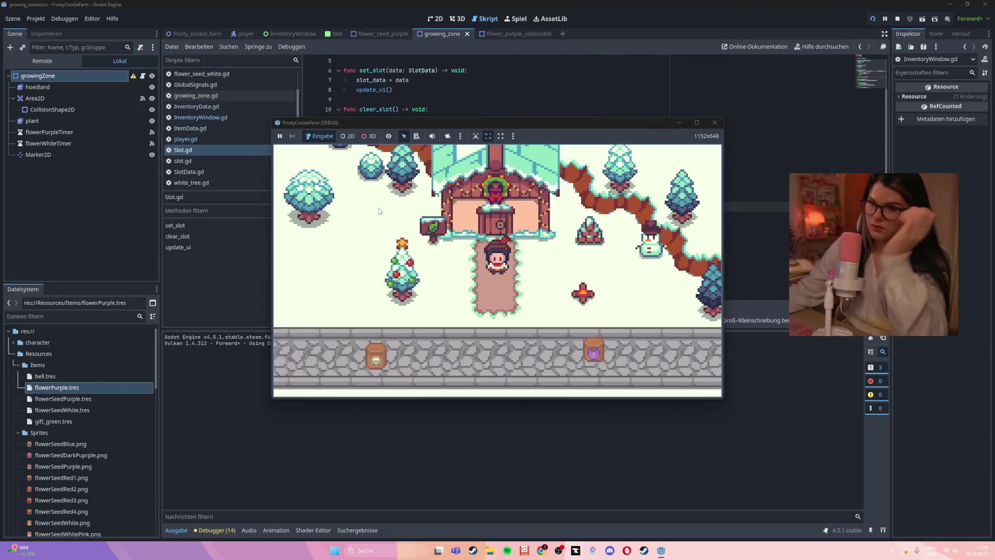
- Open the in-game inventory and click a slot to trigger the debugger break
key(Down)
key(i)
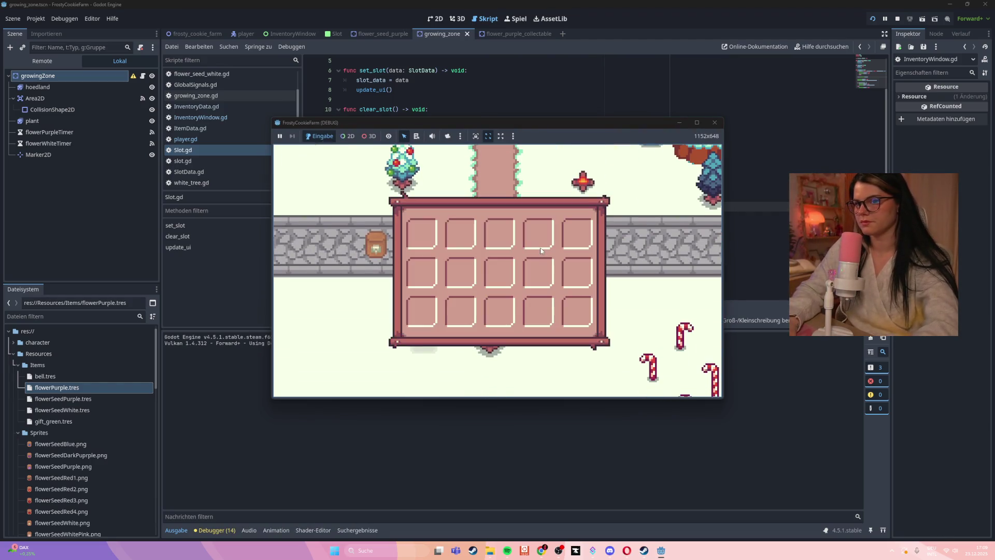
click(541, 251)
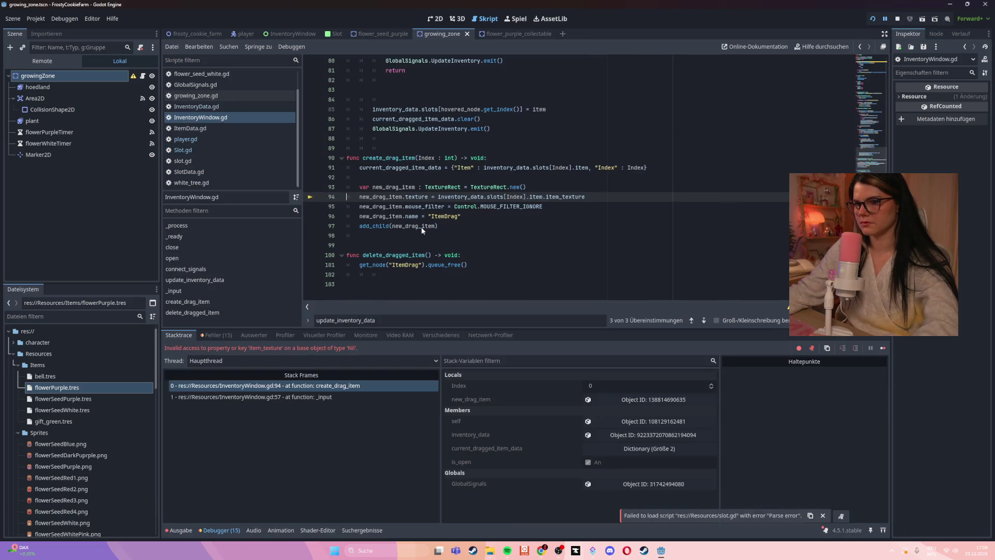
mouse_move(422, 226)
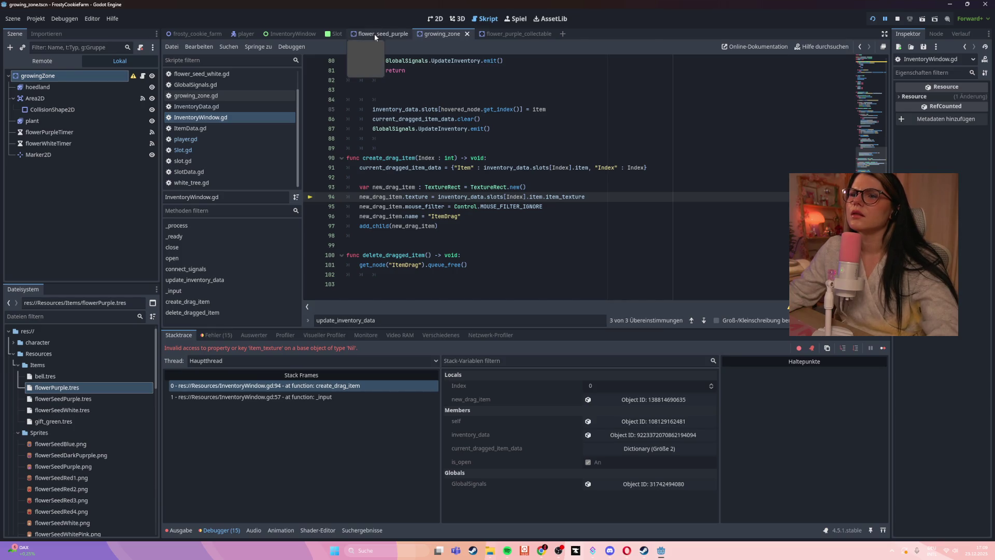
- Examine the ItemTexture node in the Slot scene, then return to Slot.gd
click(334, 35)
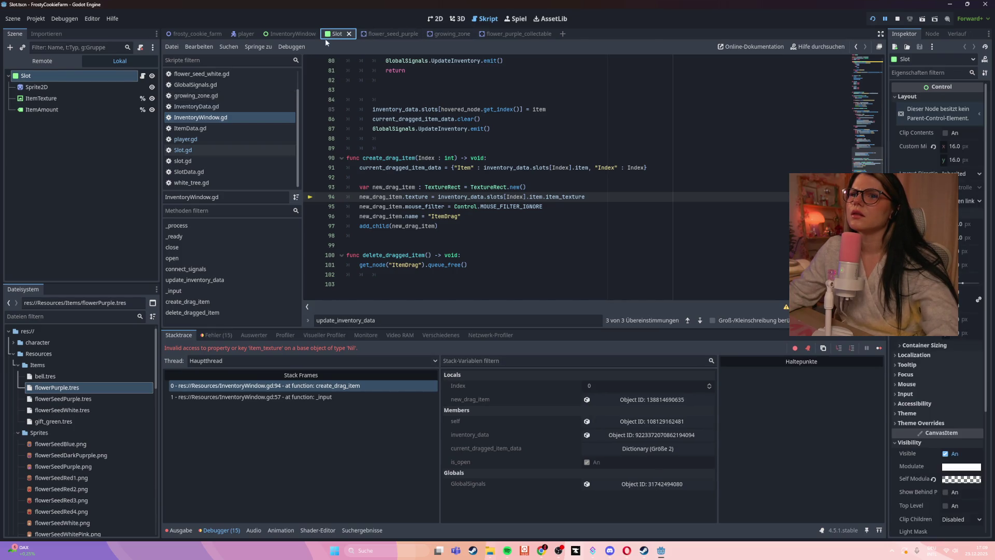
click(42, 98)
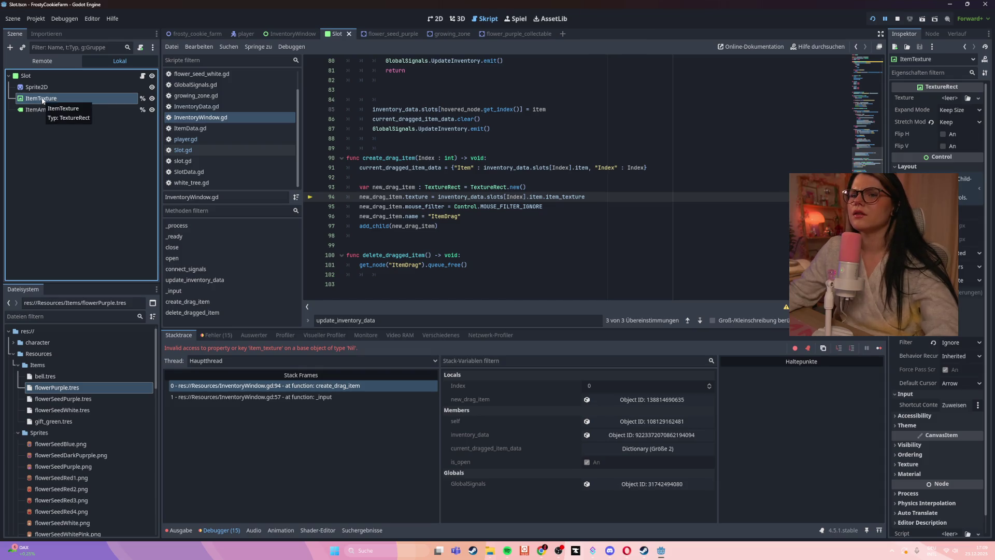
click(402, 136)
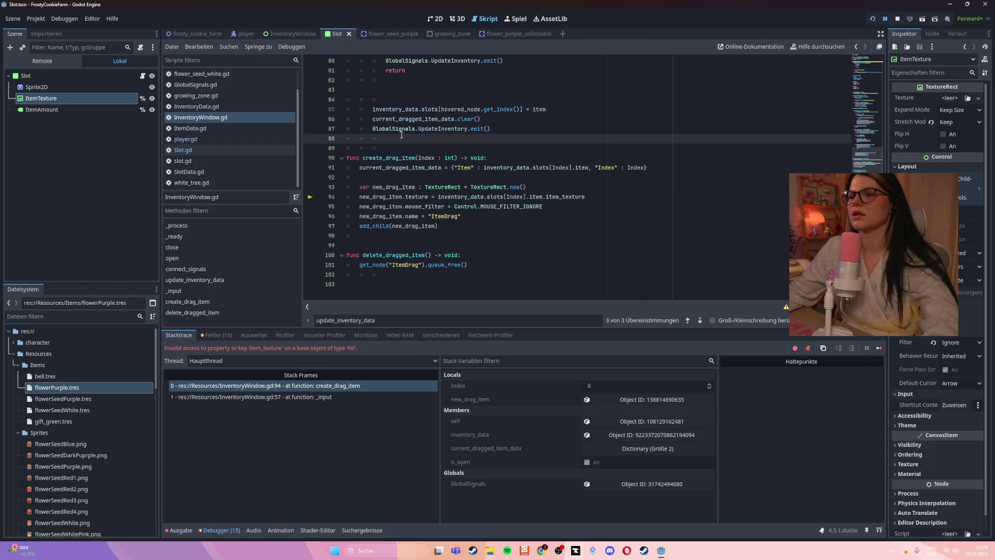
click(200, 151)
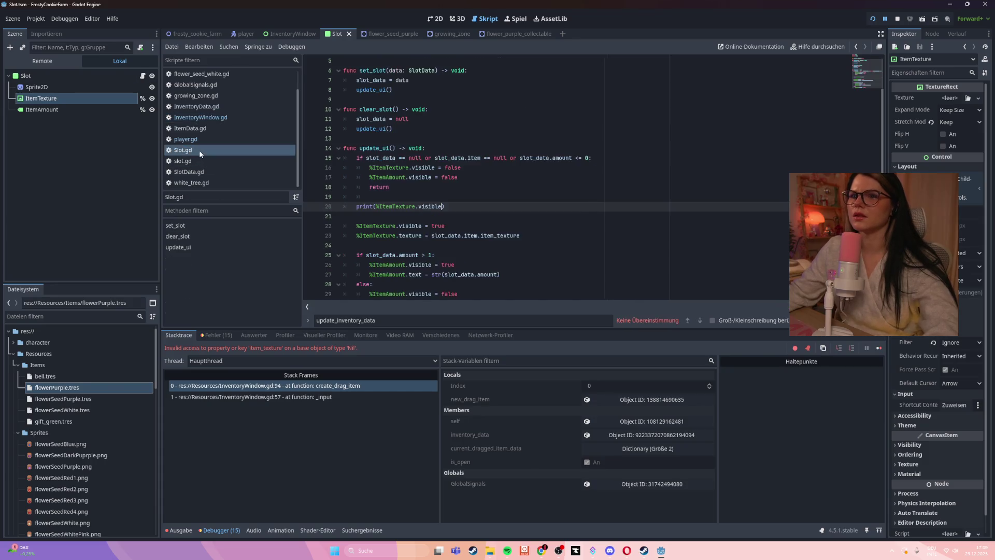
- Stop the halted game session and launch the game again
mouse_move(661, 550)
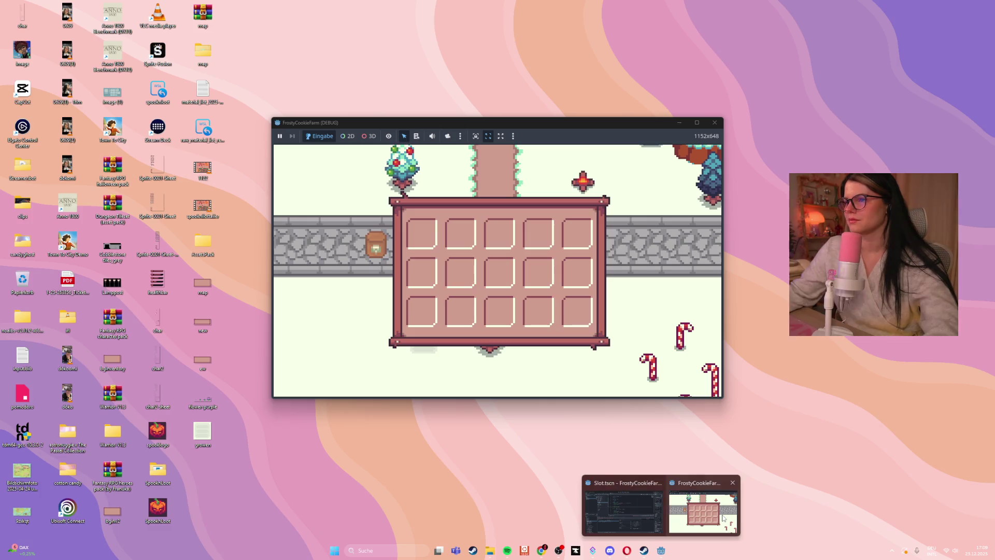
click(706, 511)
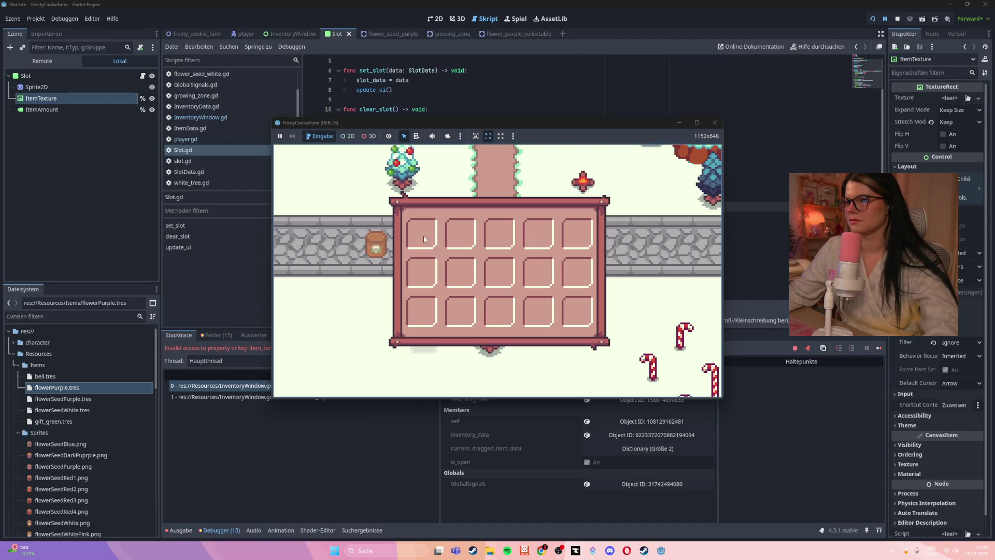
click(713, 122)
key(F5)
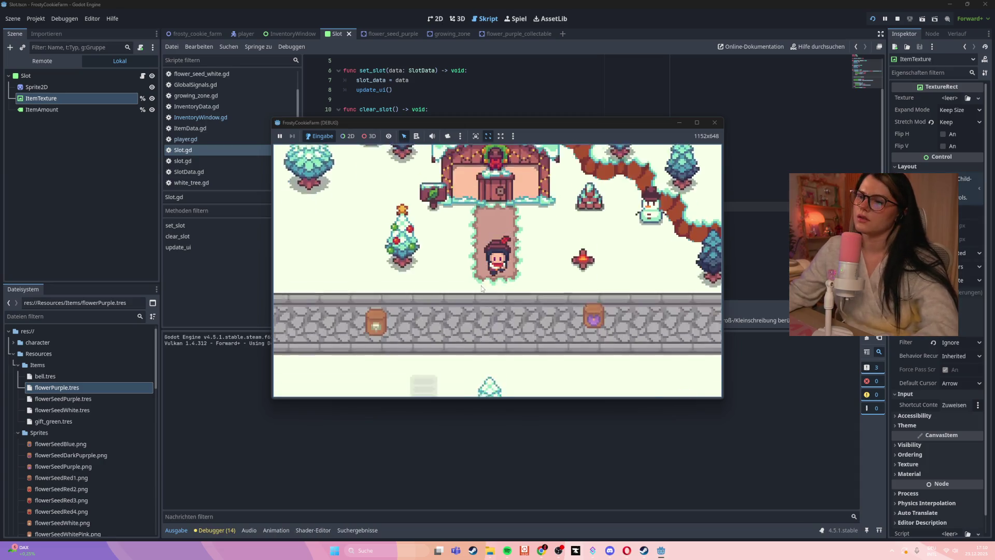
- Plant a seed in the soil plot and harvest the grown purple flower
key(s)
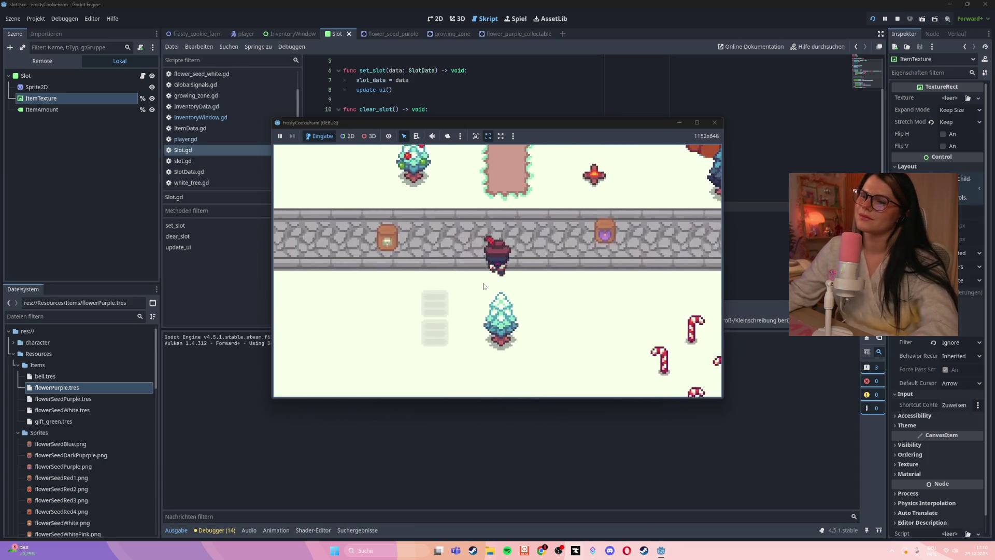
key(w)
key(i)
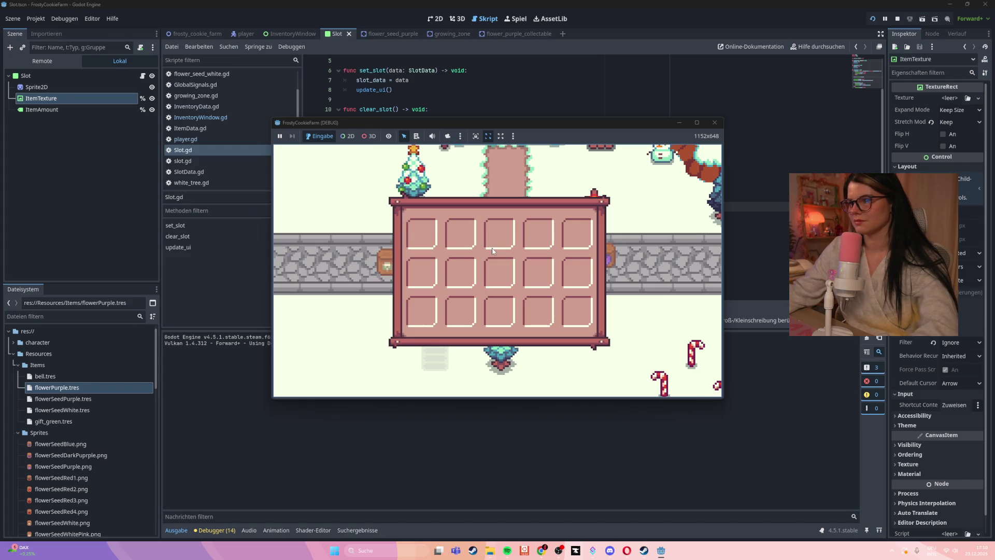
key(i)
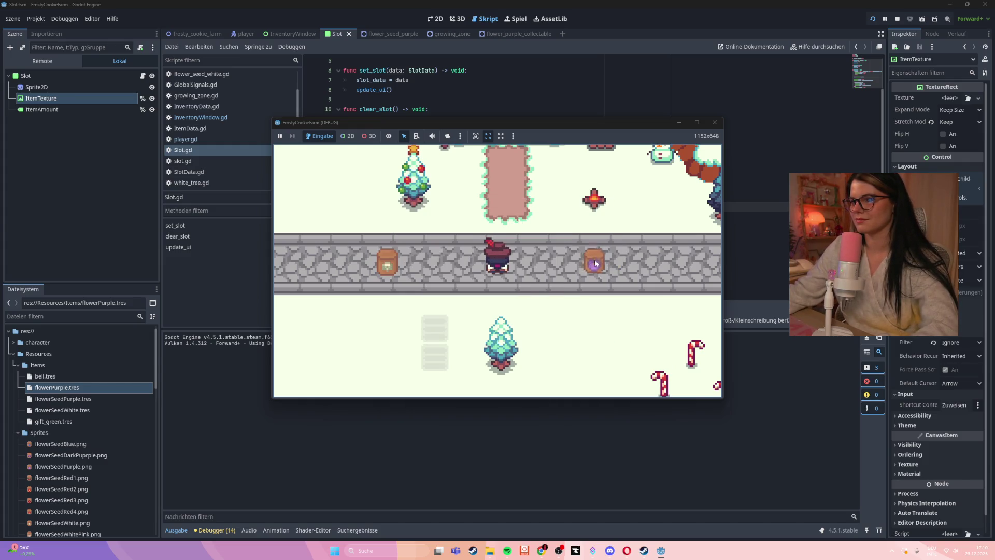
click(440, 345)
key(s)
key(w)
key(s)
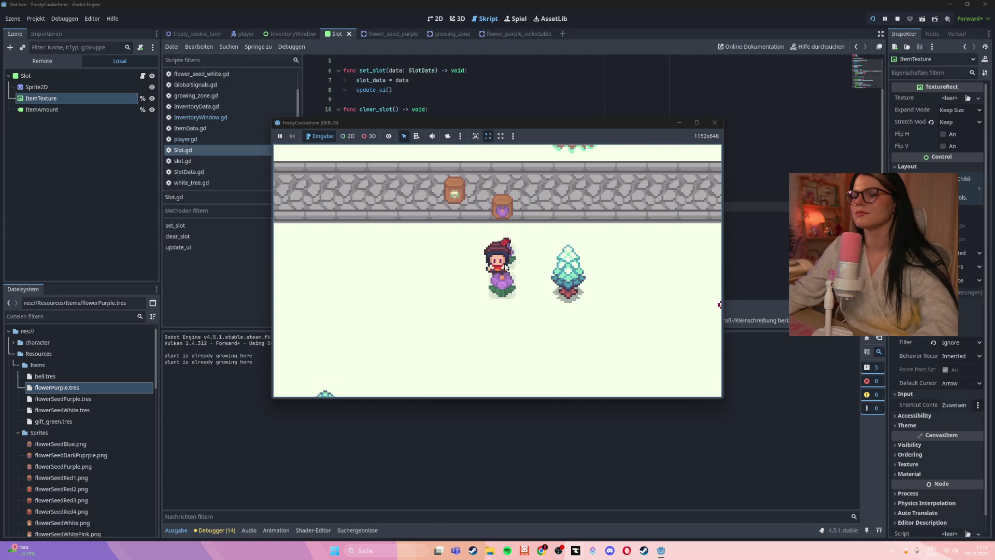
click(507, 266)
- Open the inventory, drag the flower into a second-row slot, and click it
key(d)
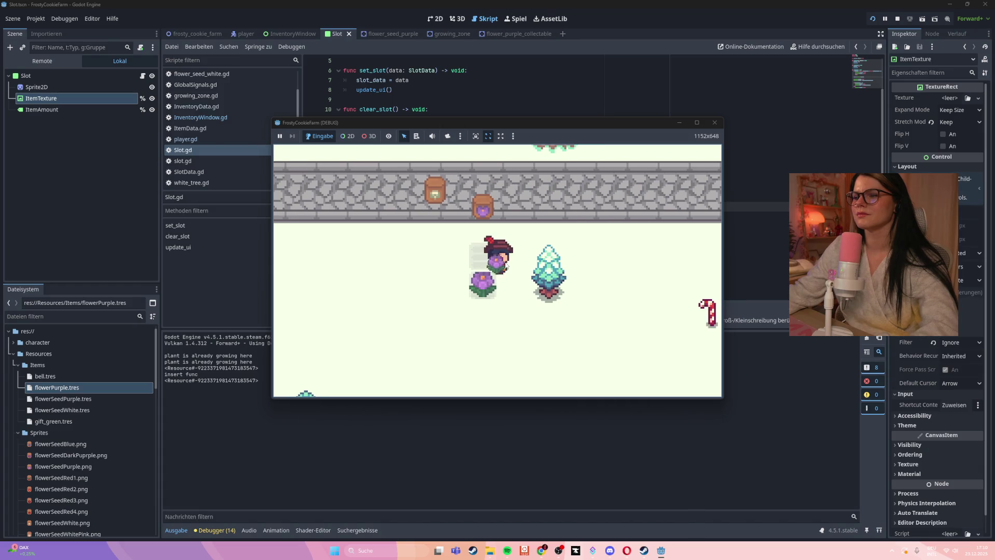
key(a)
key(w)
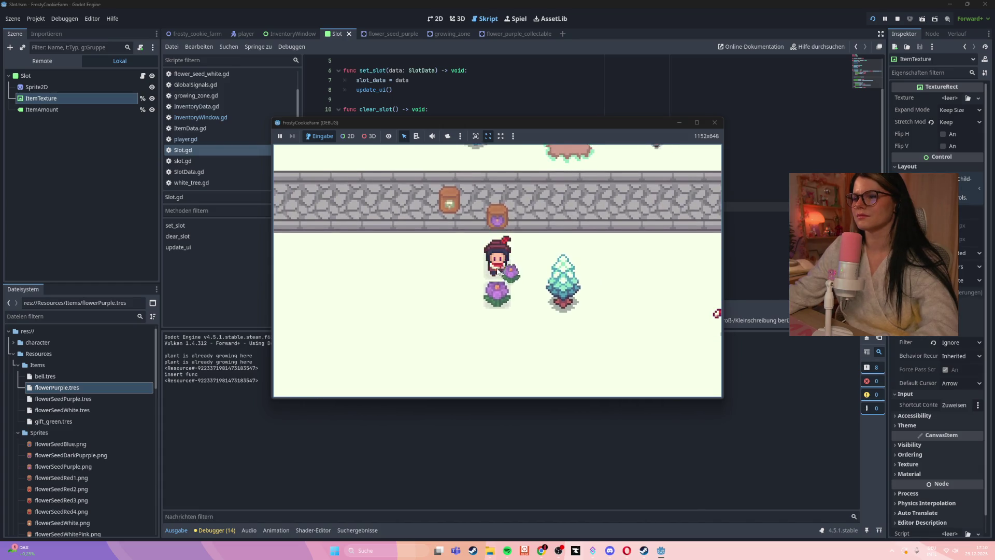
key(i)
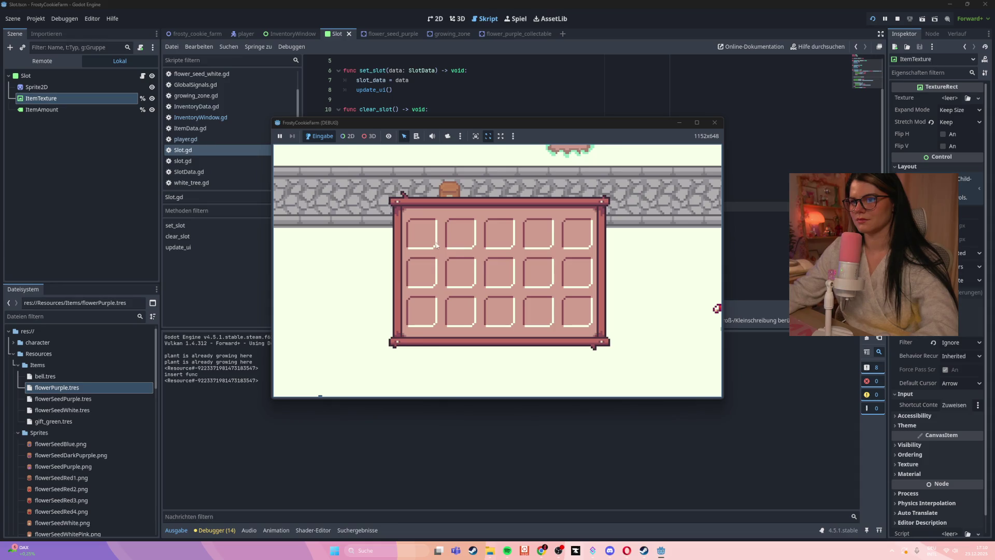
drag(427, 249, 421, 278)
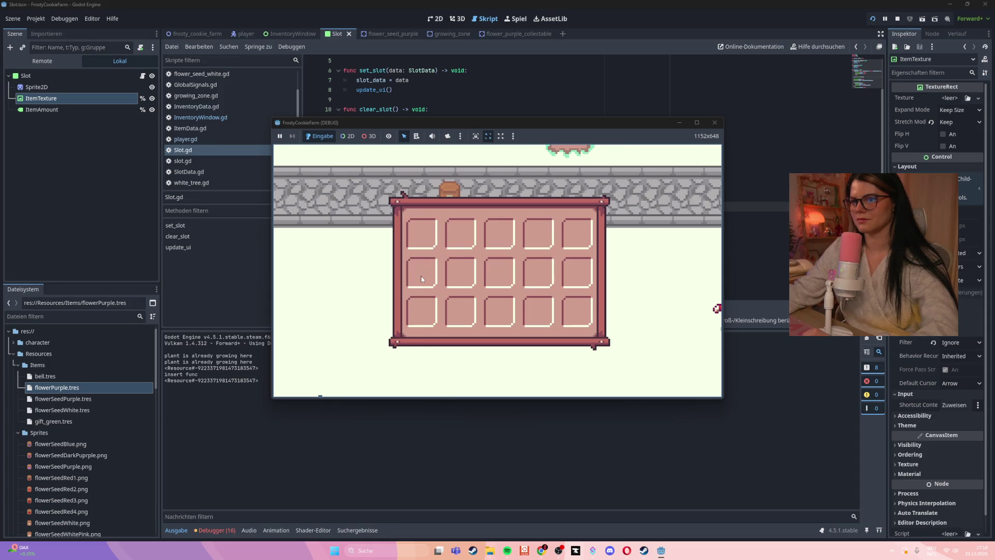
click(420, 277)
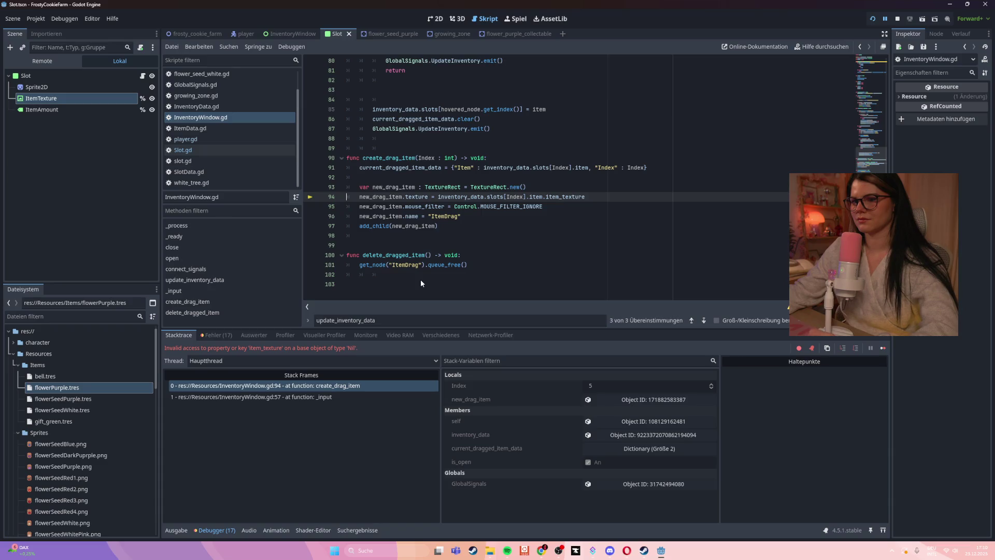
- Switch to the 2D view and cycle through the scene tabs to flower_purple_collectable
click(501, 237)
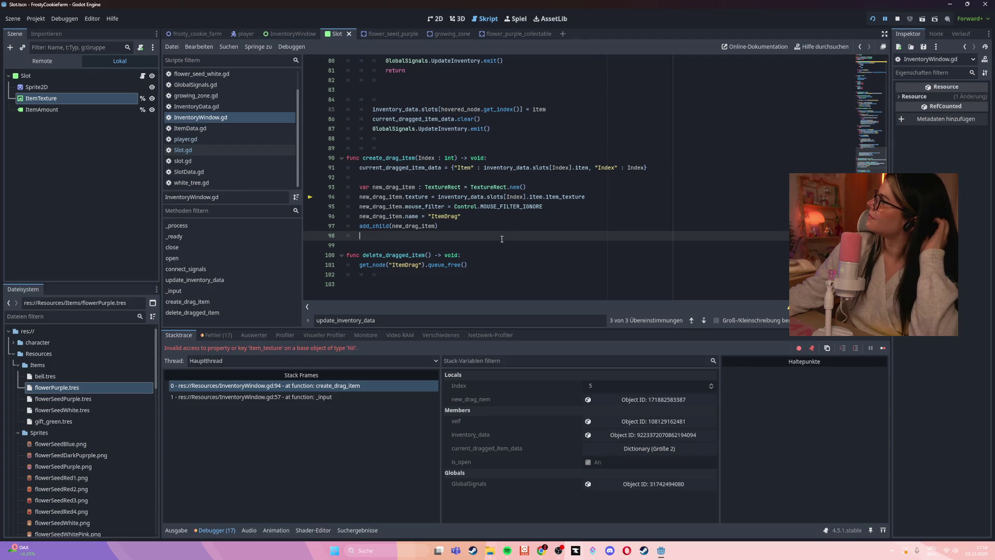
click(46, 421)
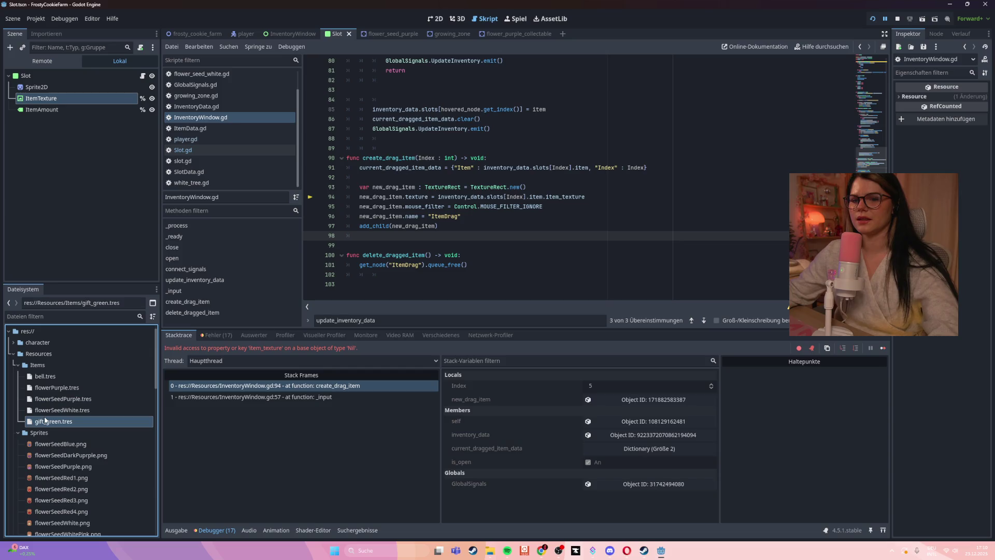
click(937, 33)
click(907, 34)
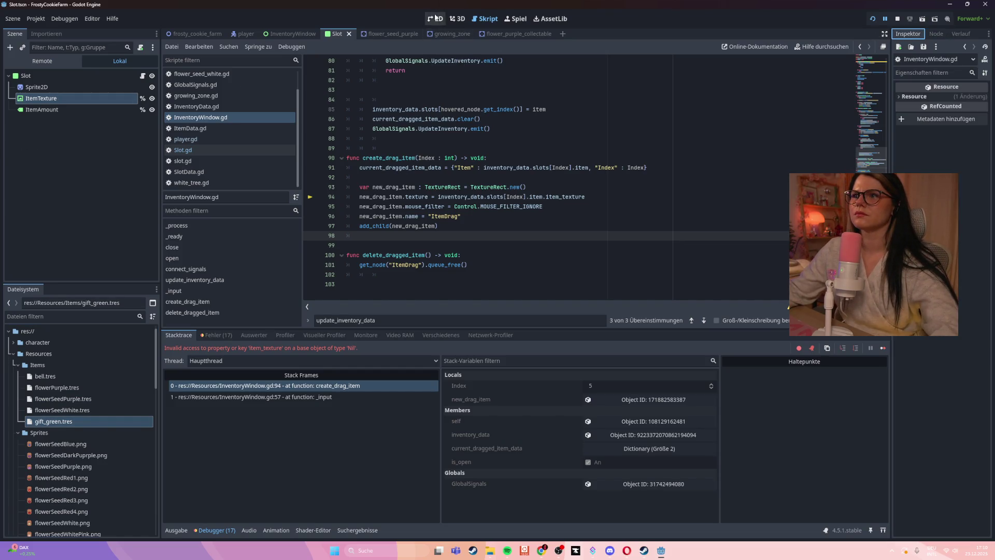
click(435, 19)
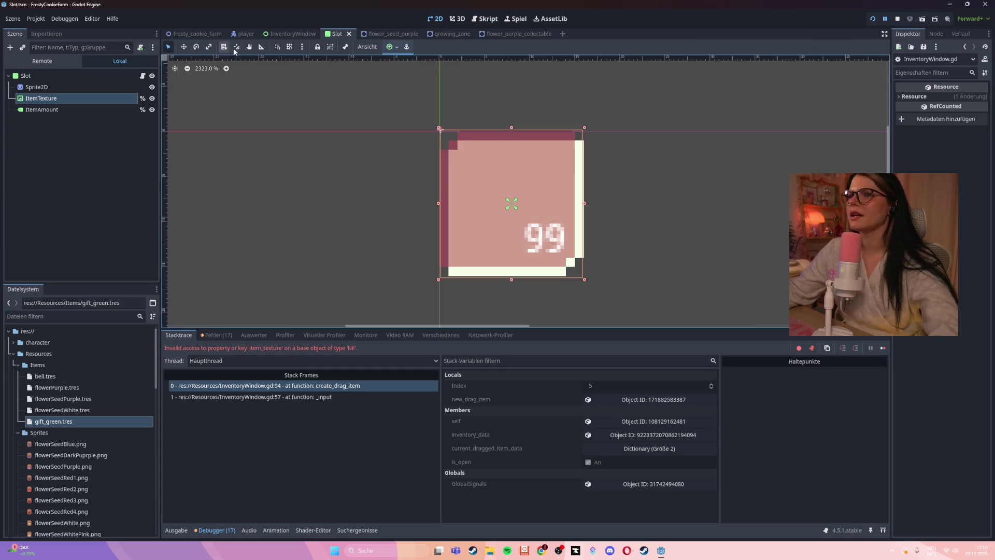
click(252, 35)
click(282, 34)
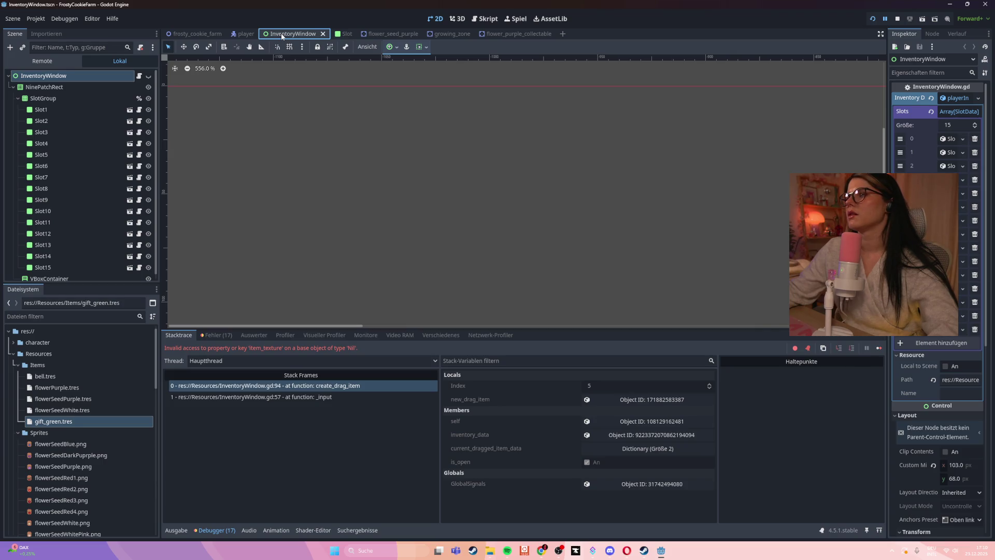
click(386, 33)
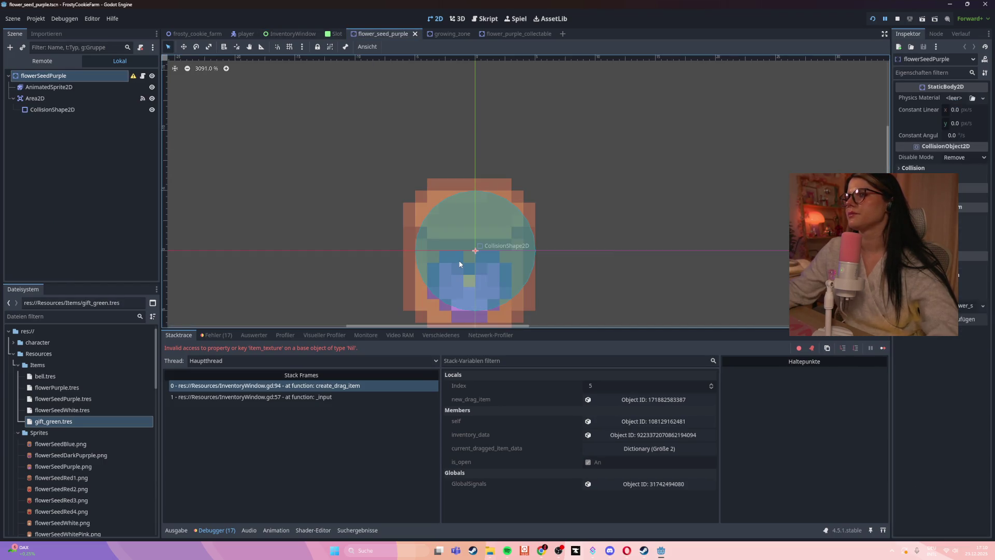
click(505, 33)
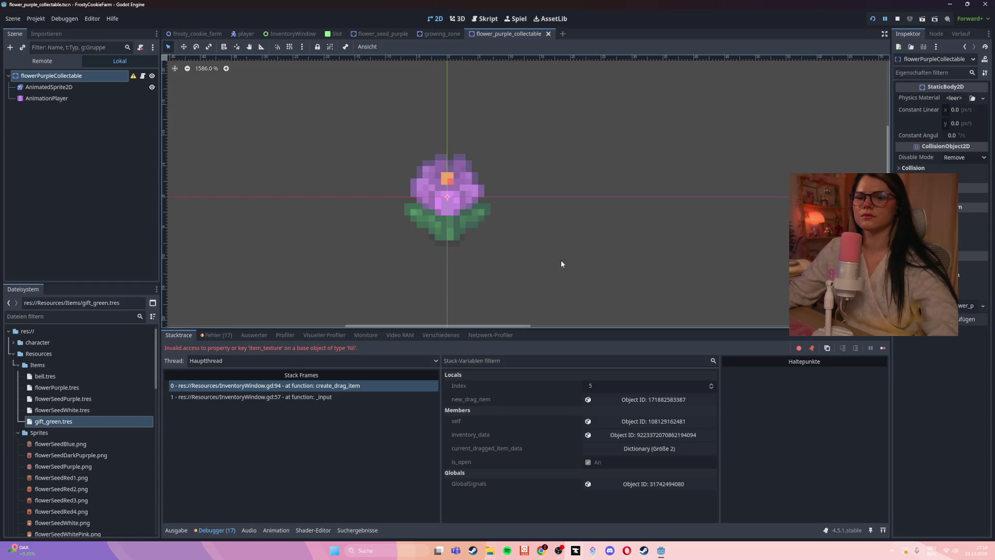
- Show gift_green.tres in the Inspector to view its FlowerOne item data
click(76, 423)
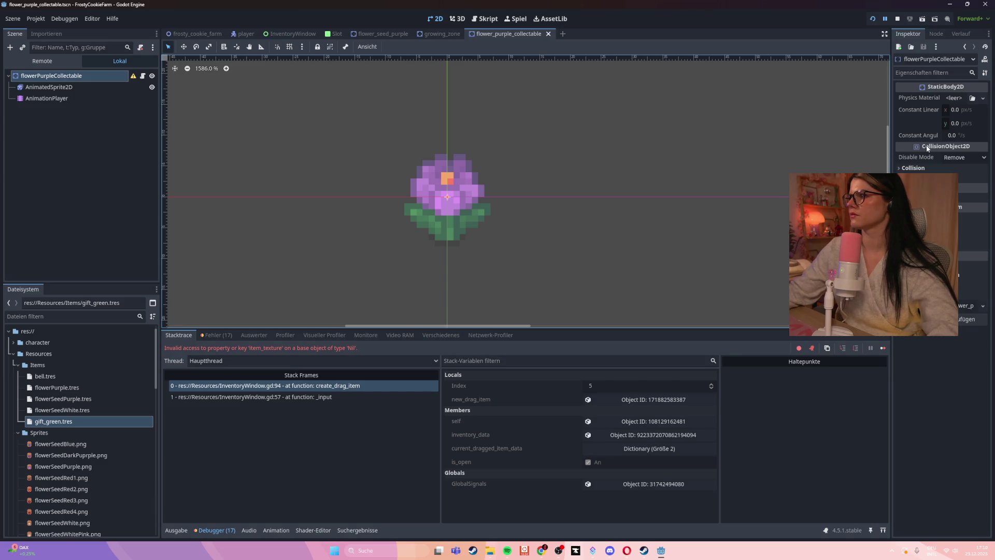
click(73, 422)
double_click(73, 422)
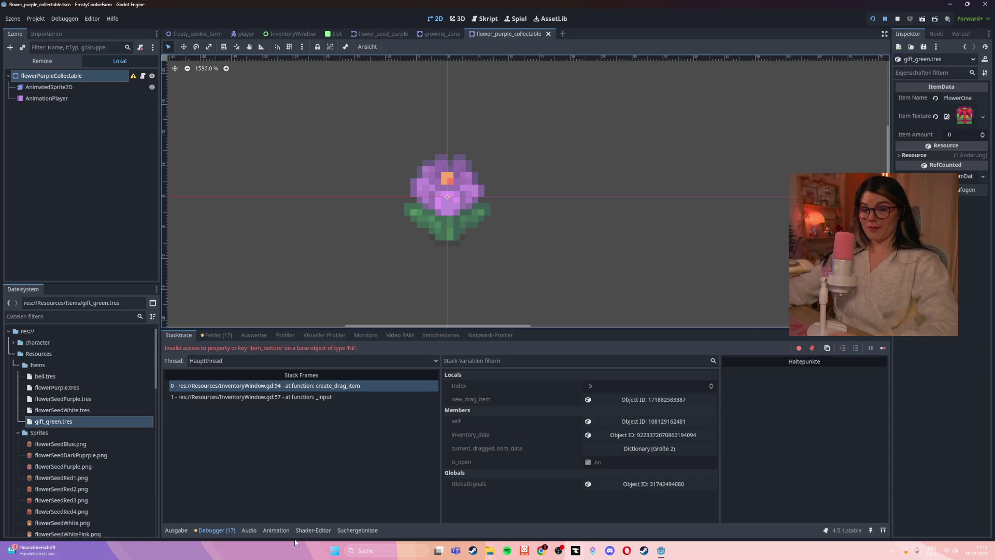
click(98, 388)
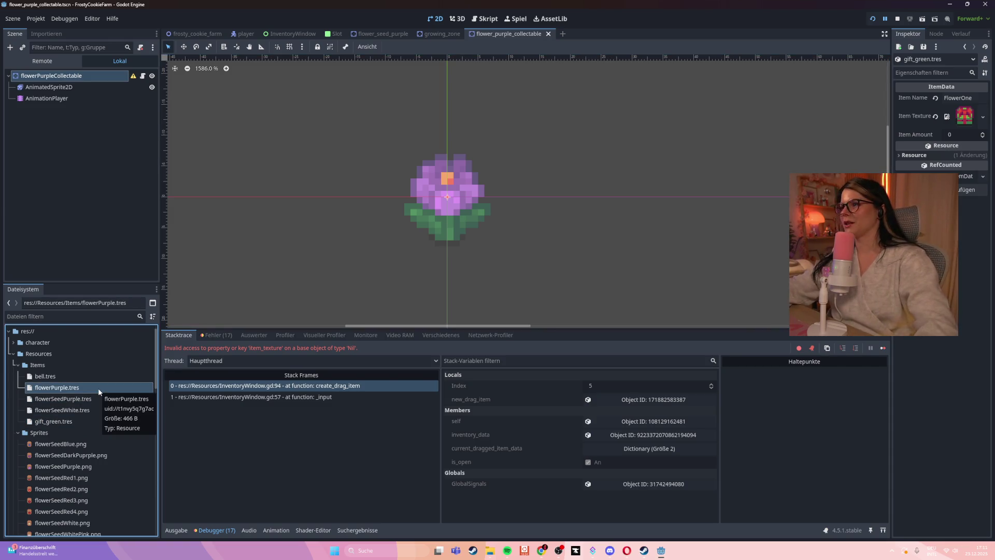
- Load flowerPurple.tres (FlowerPurple) into the Inspector, then start a new resource via Resource erstellen
double_click(98, 387)
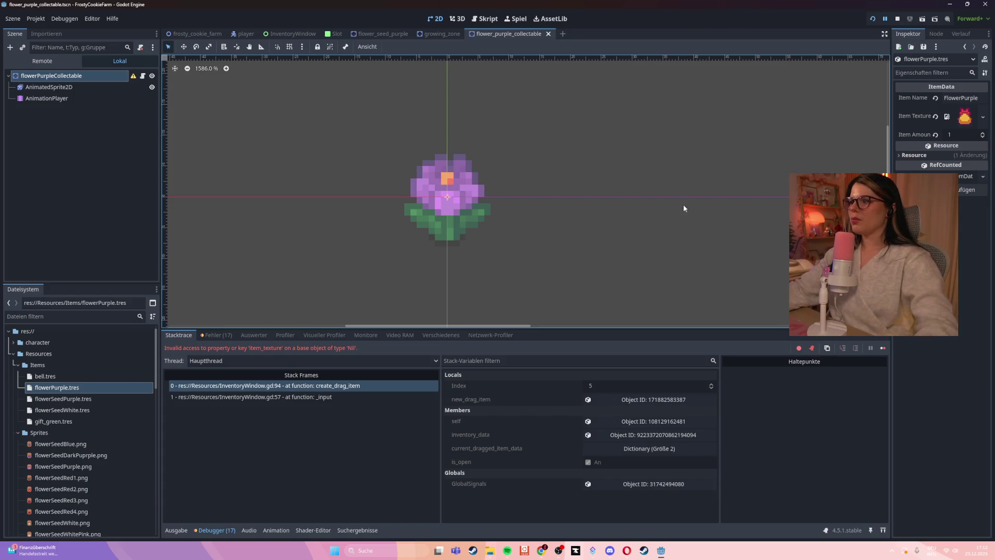
click(905, 99)
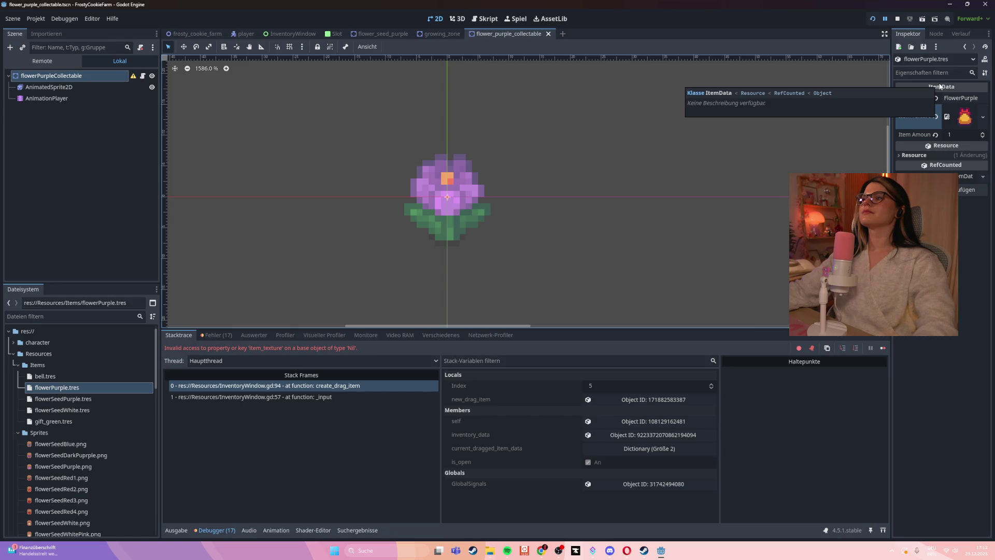
click(899, 47)
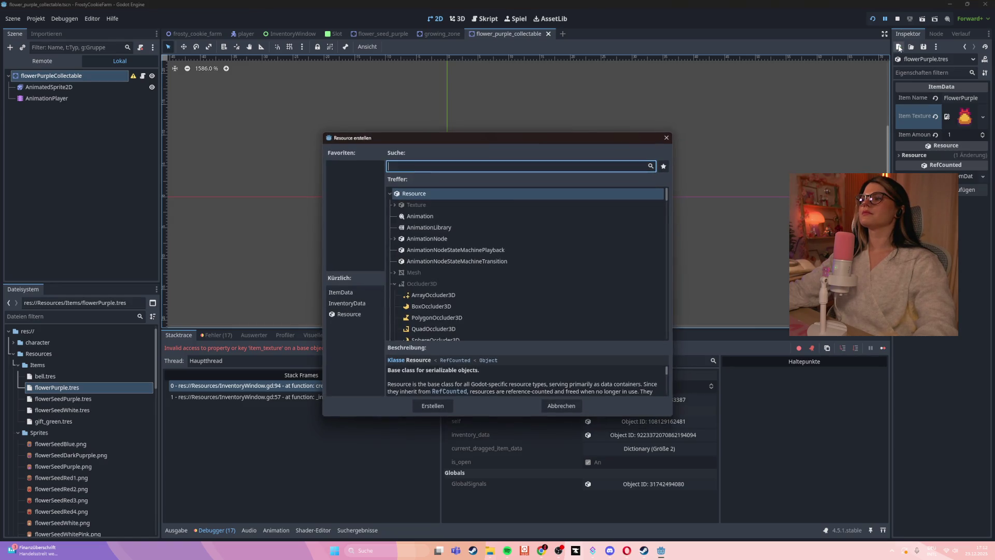
- Search 'slotDa' to look at the SlotData type, then cancel without creating a resource
text(slotDa)
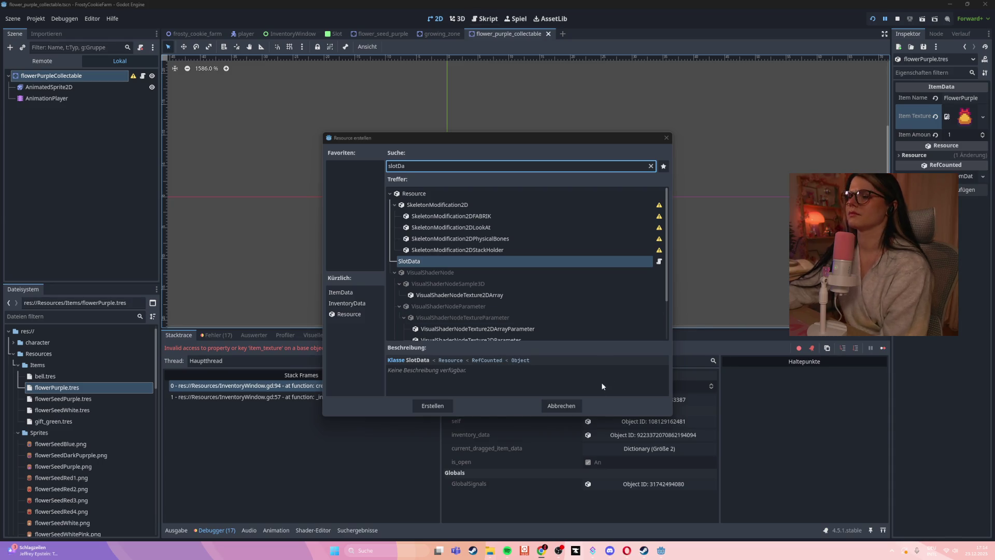
click(562, 405)
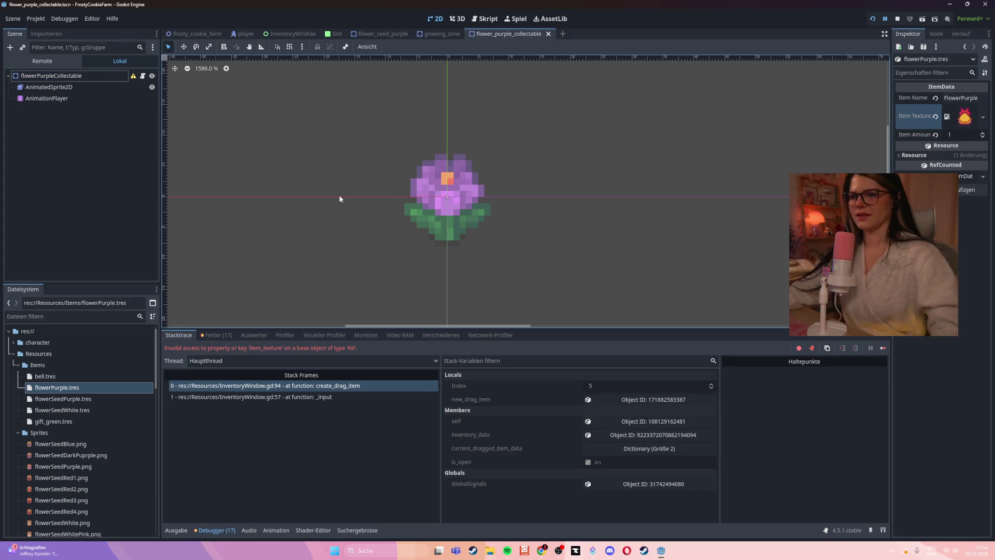
- Jump to the erroring line in InventoryWindow.gd and search the script for 'amount'
click(310, 386)
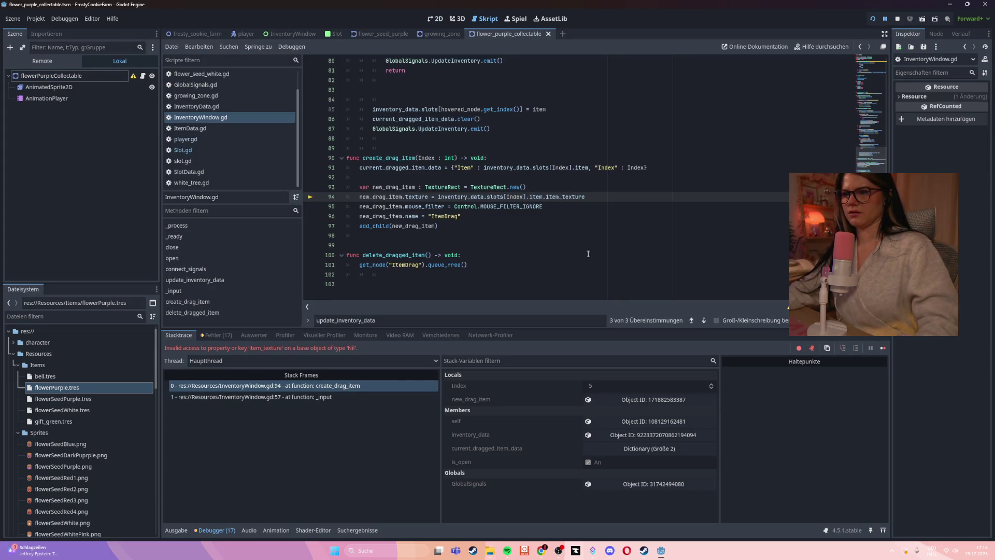
click(621, 226)
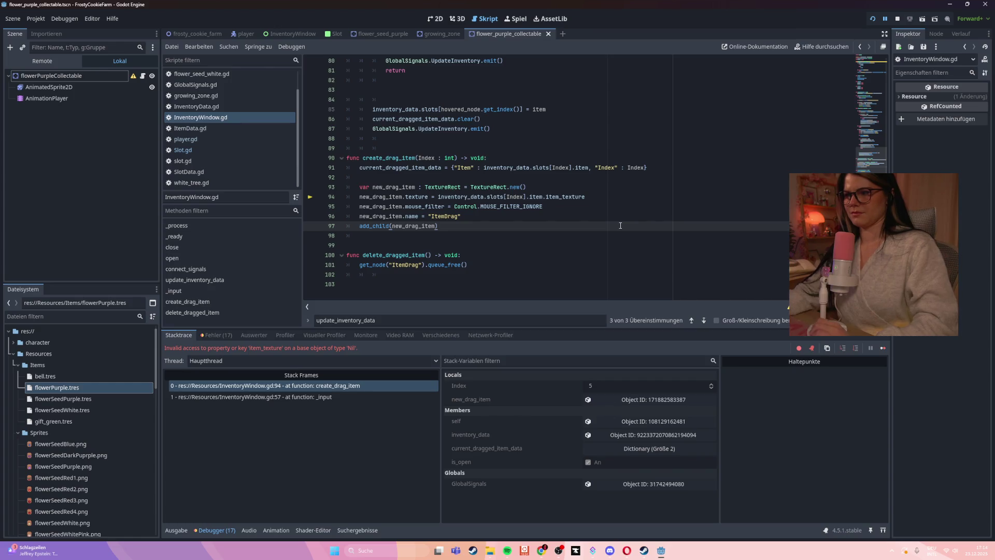
key(ctrl+f)
text(amount)
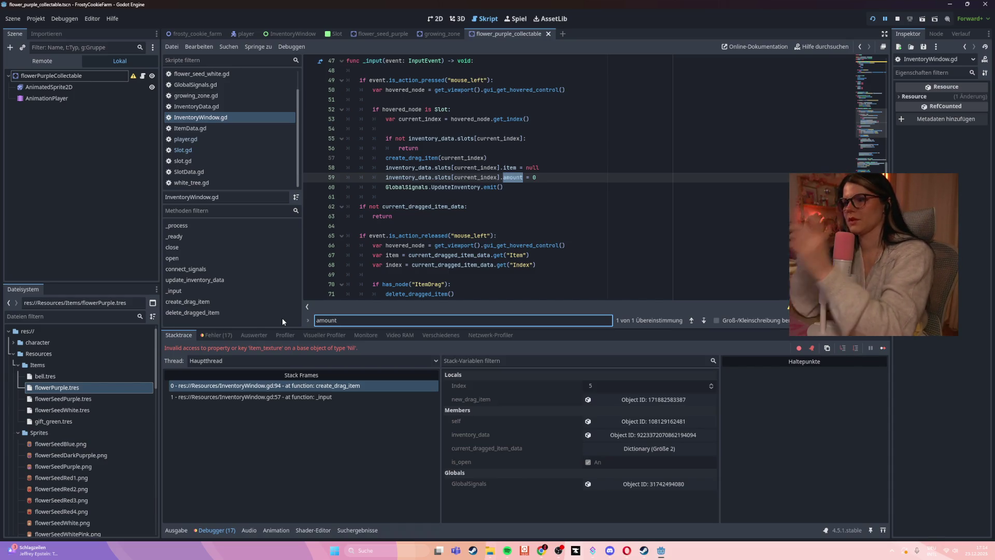
- Step through every 'amount' match in Slot.gd
click(182, 150)
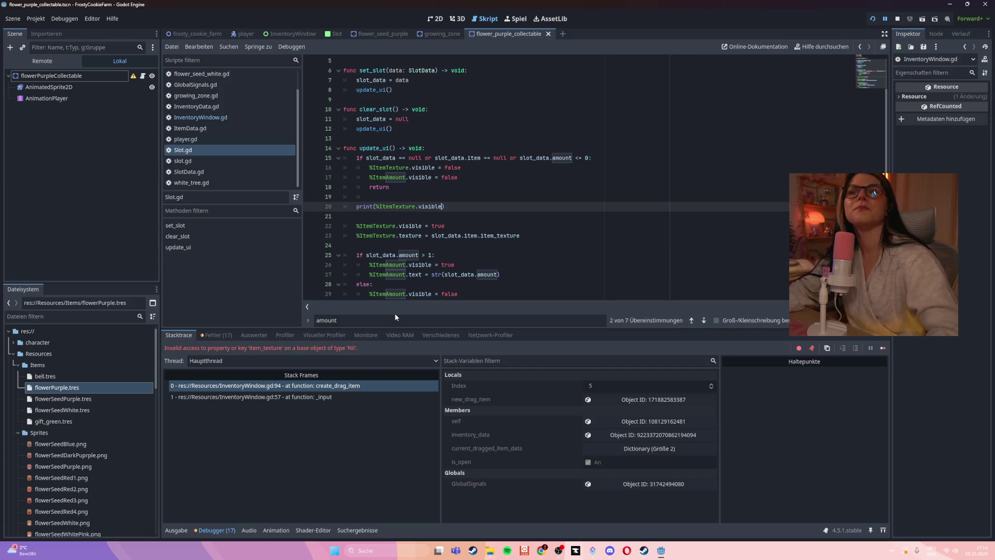
click(350, 321)
key(Return)
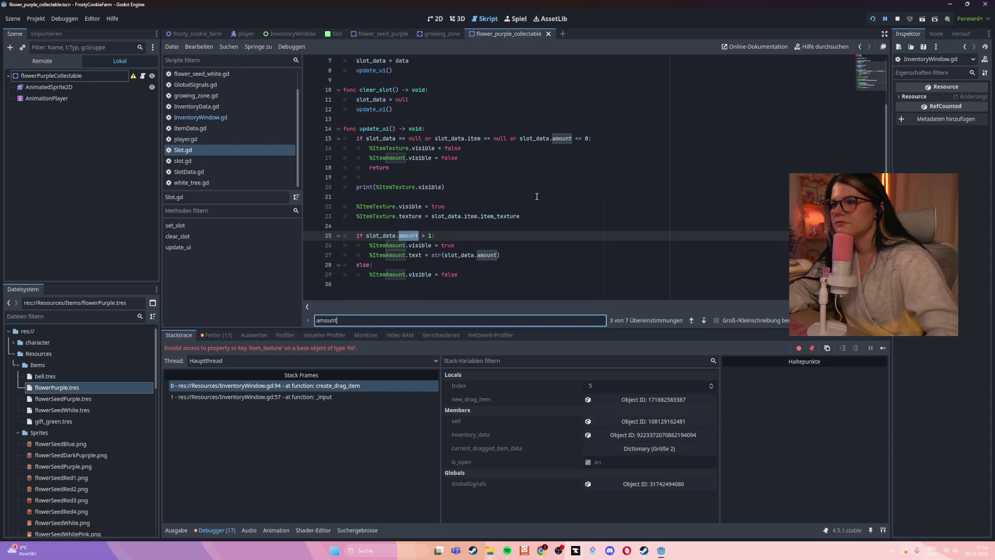
key(Return)
key(Return)
key(Return)
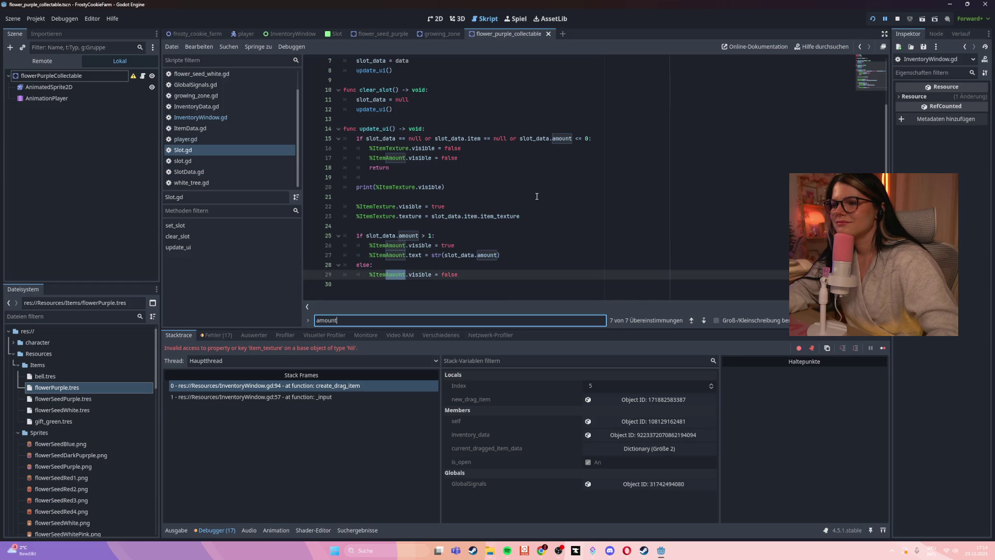
key(Return)
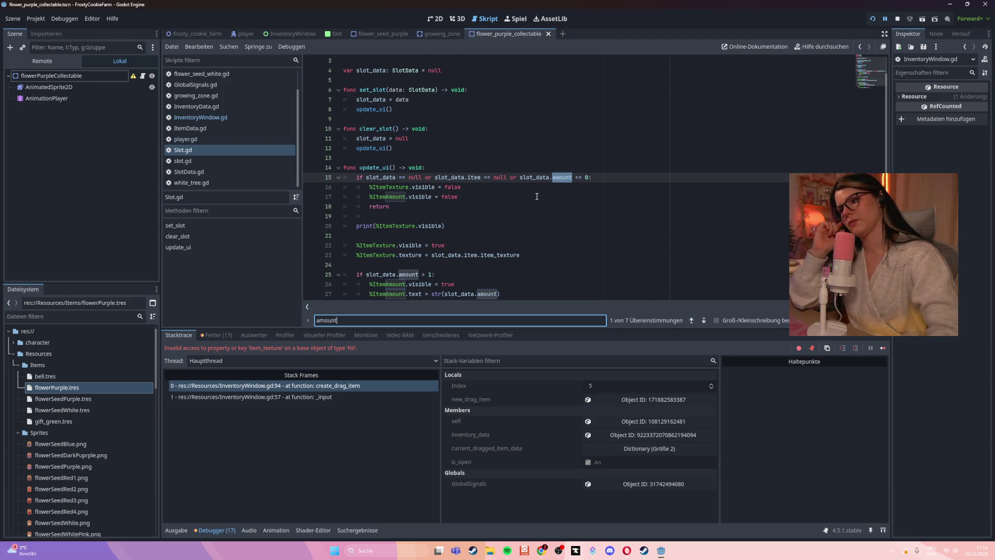
scroll(524, 252, down, 1)
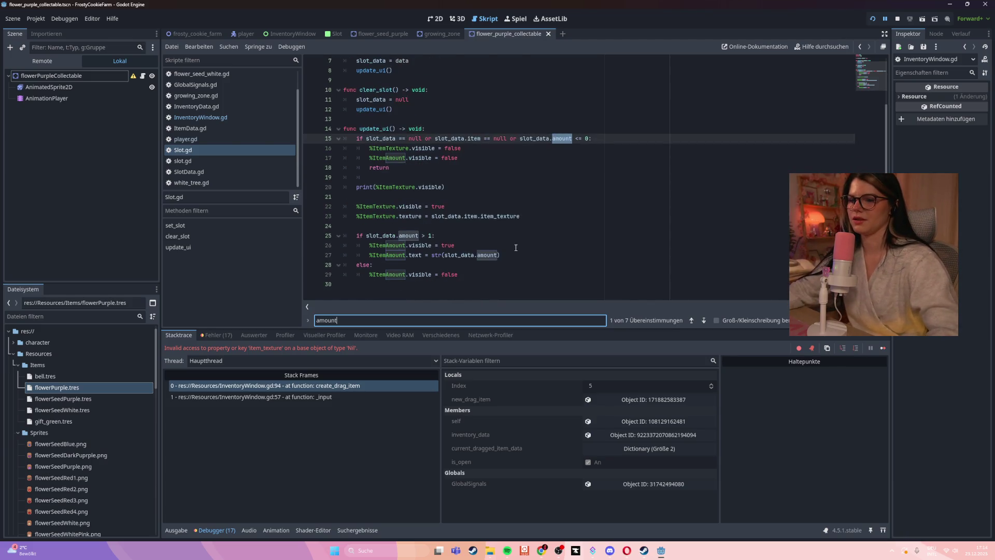
- Review the amount uses in InventoryWindow.gd and jump to the _input call at line 57
click(254, 118)
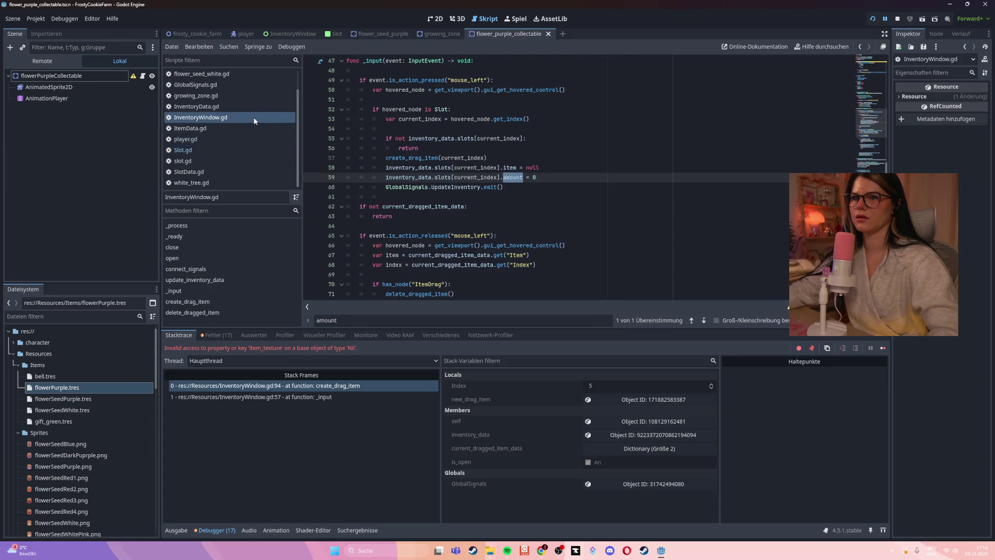
click(551, 175)
scroll(569, 220, up, 3)
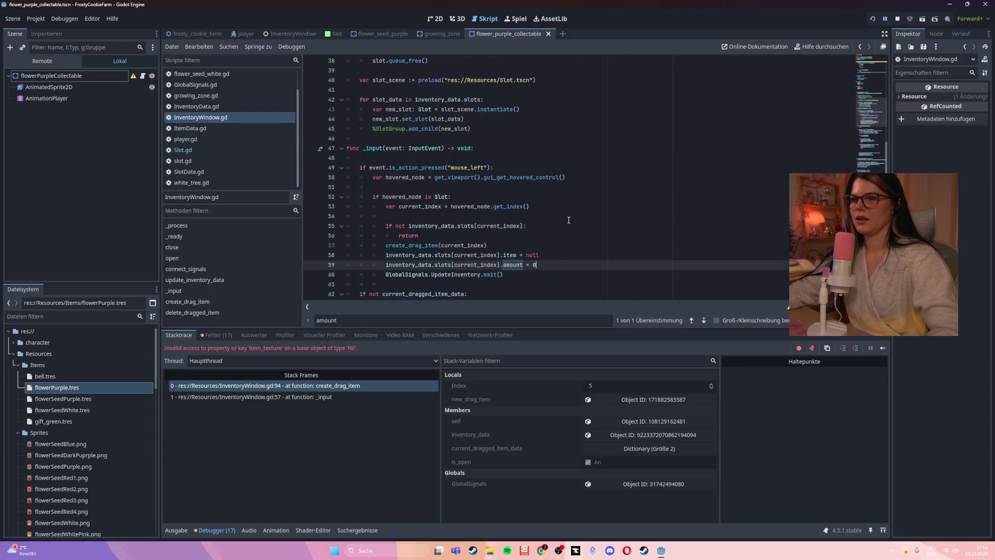
scroll(569, 220, down, 5)
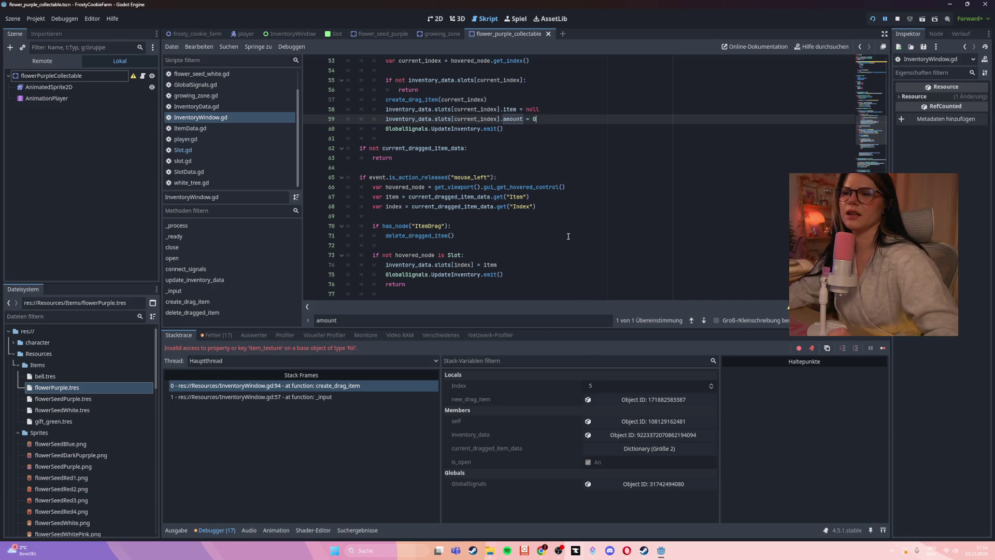
scroll(569, 248, up, 1)
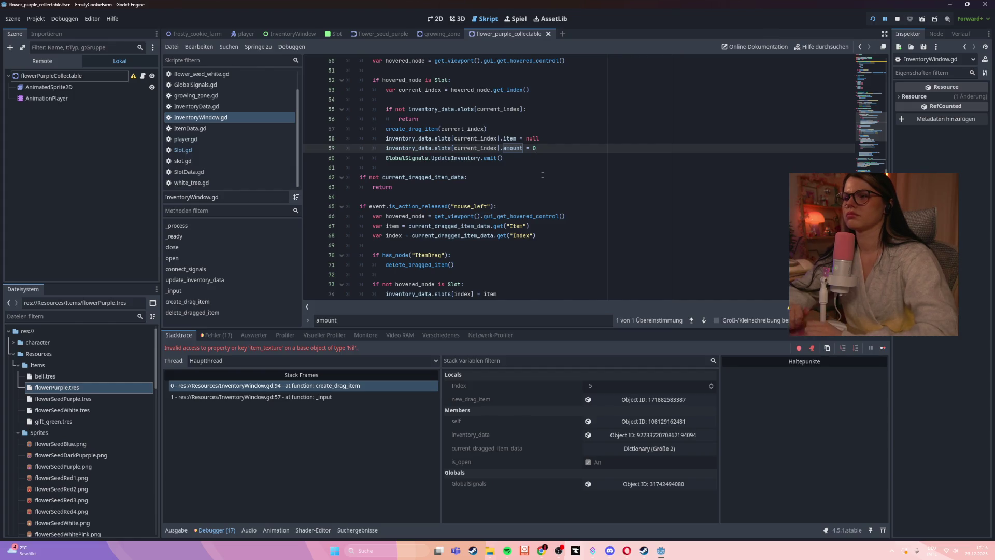
click(318, 385)
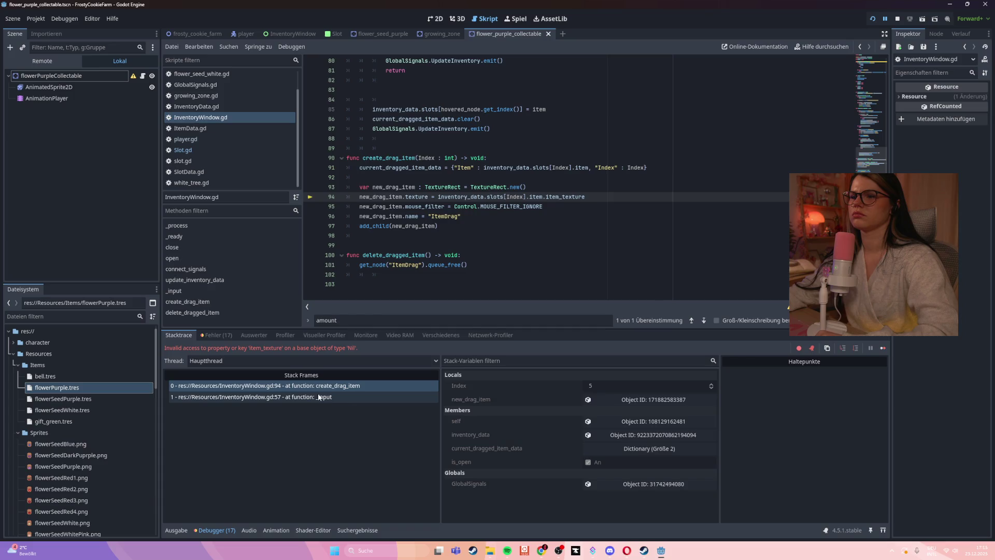
- Go to create_drag_item at line 94, delete its item_texture access and save
click(319, 397)
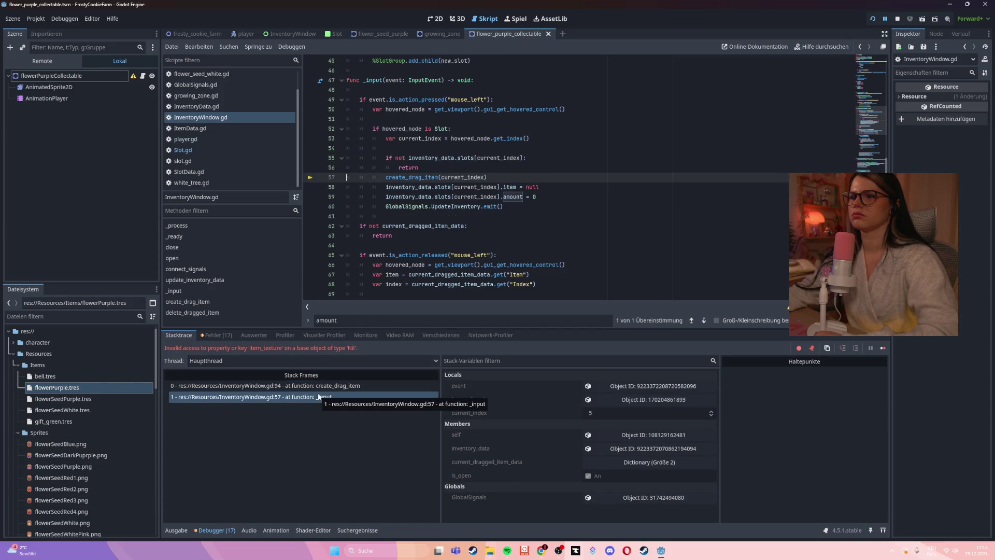
click(319, 387)
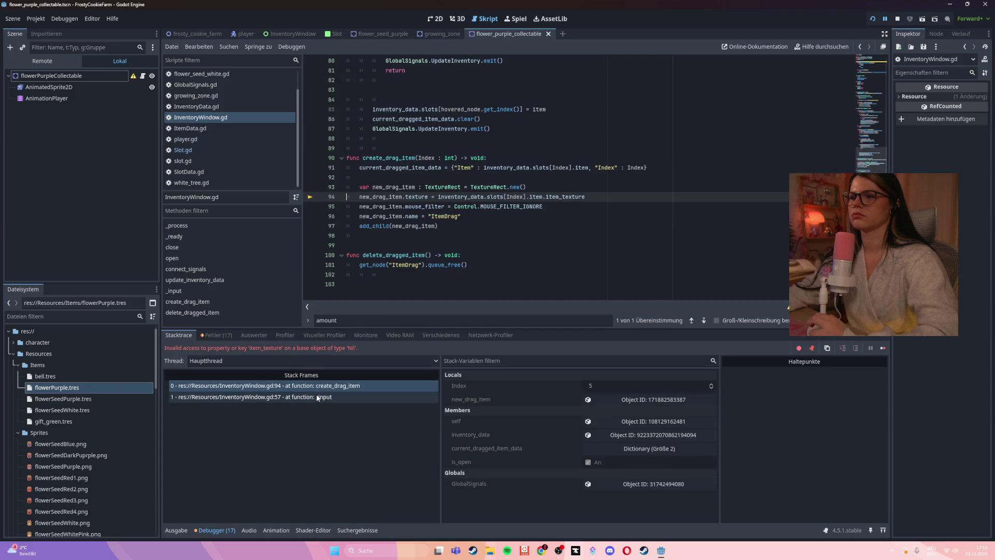
double_click(573, 197)
key(BackSpace)
key(BackSpace)
key(ctrl+s)
- Retype .item_texture on line 94 via autocomplete and run the game
click(554, 189)
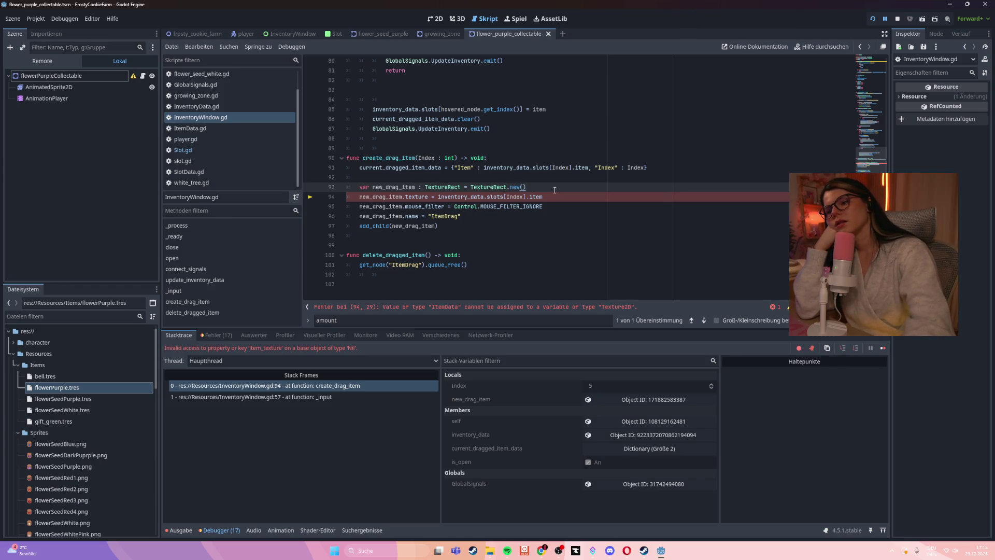
click(554, 197)
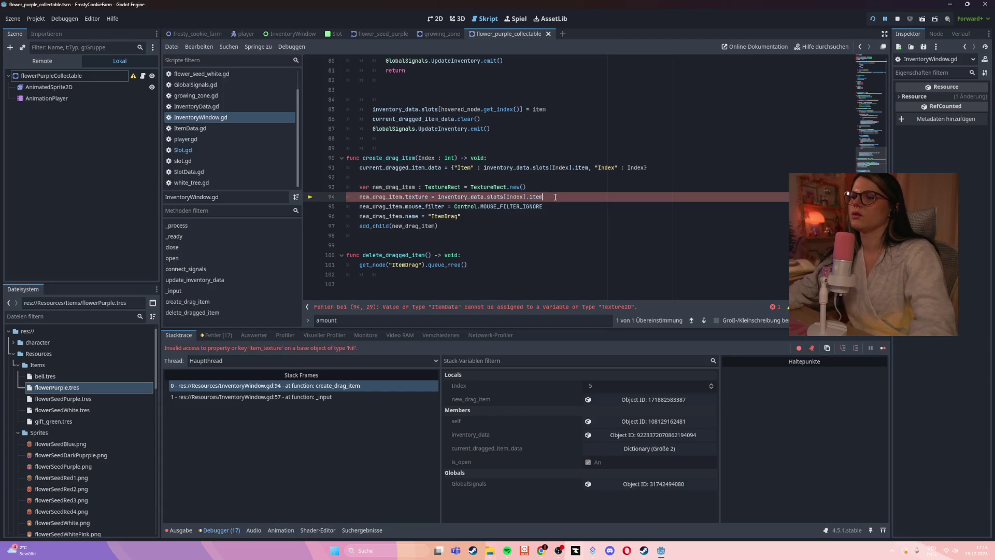
text(.item)
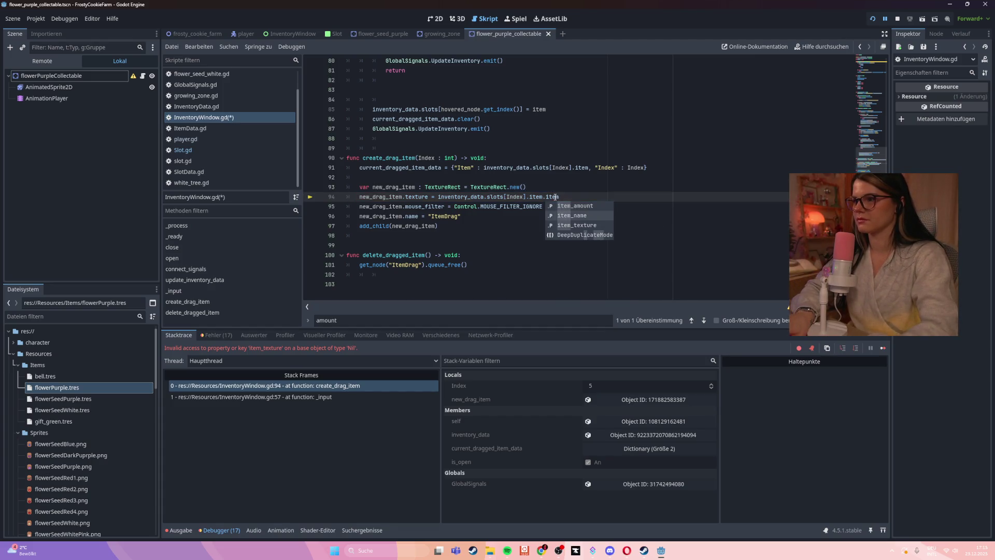
key(Return)
key(F5)
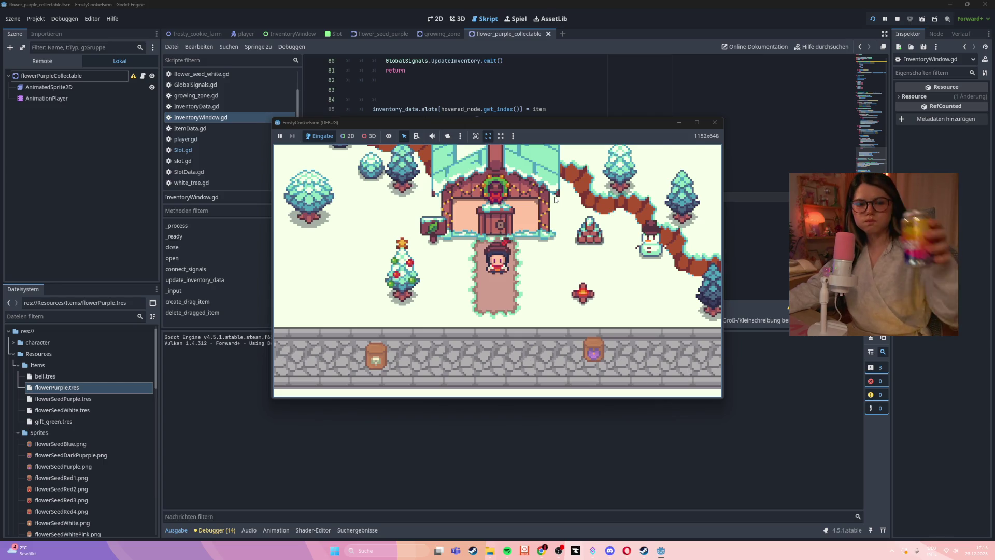
- Walk, plant seeds and harvest a purple flower, then close and relaunch the game
key(s)
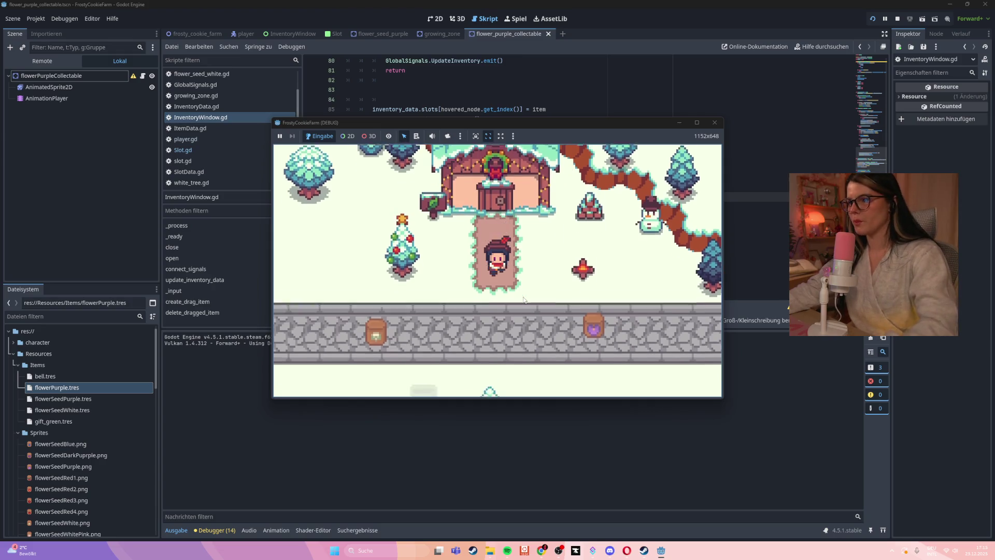
click(421, 314)
click(415, 346)
key(a)
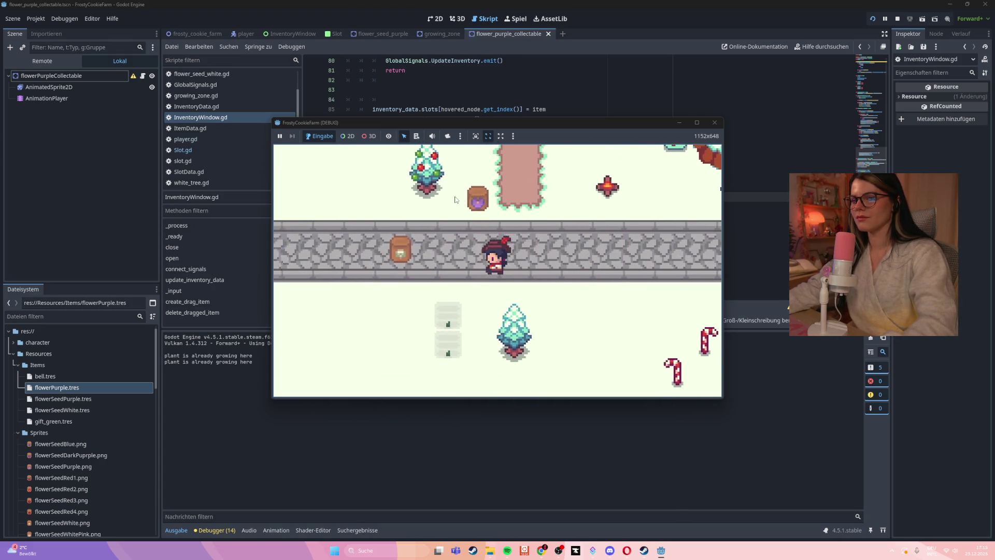
key(d)
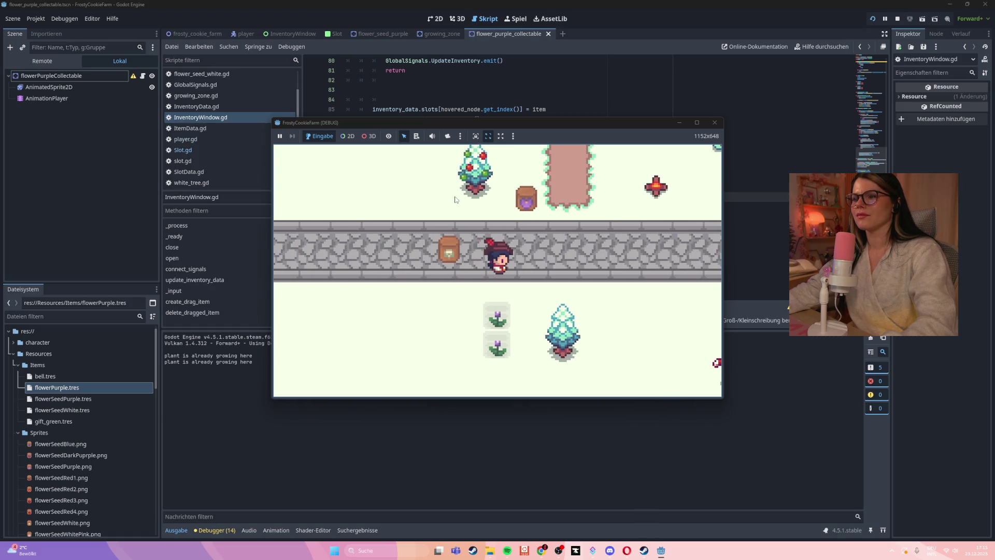
key(s)
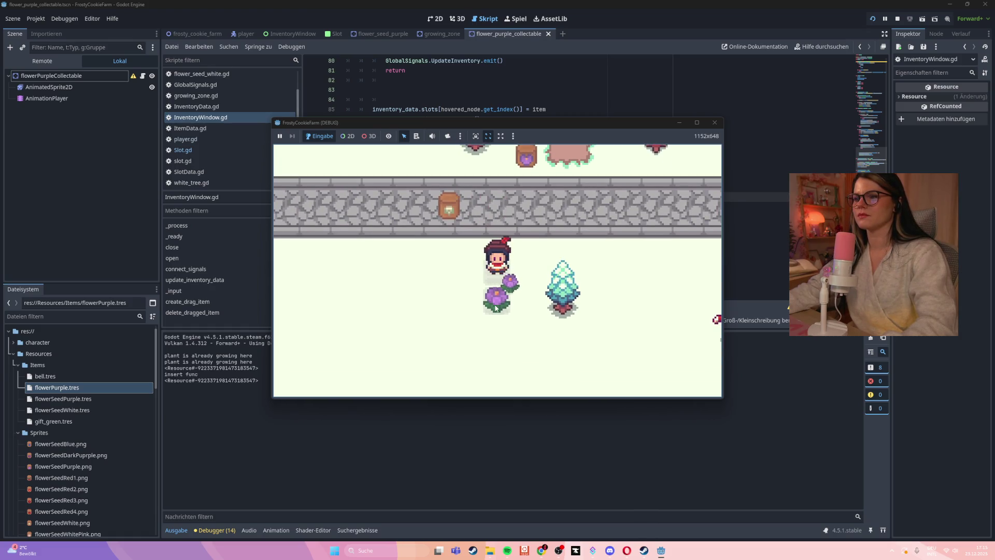
click(495, 304)
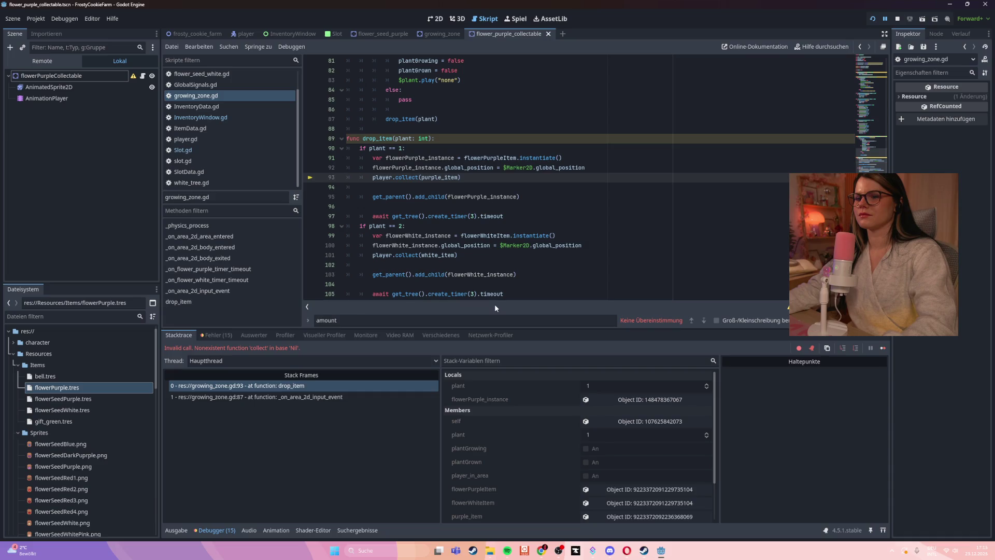
mouse_move(661, 551)
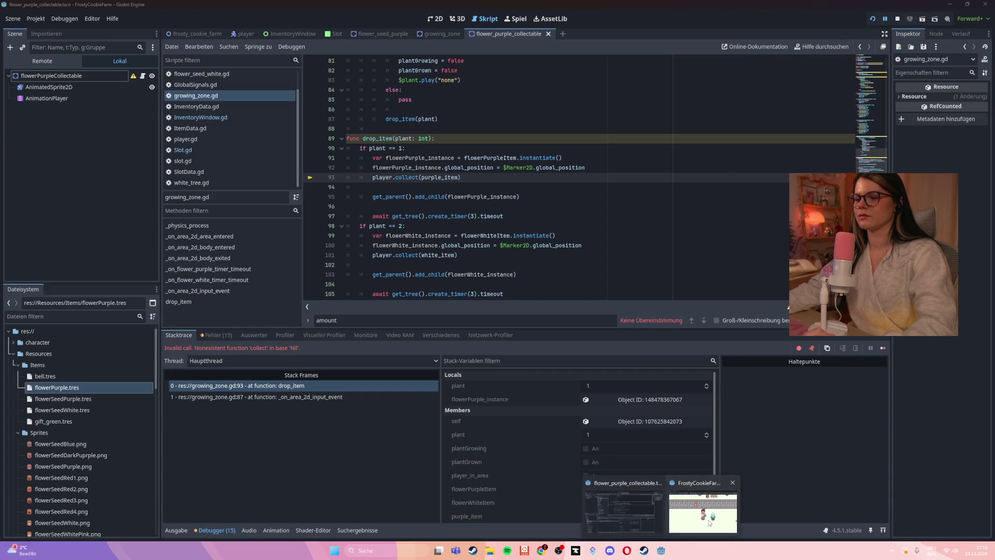
click(702, 510)
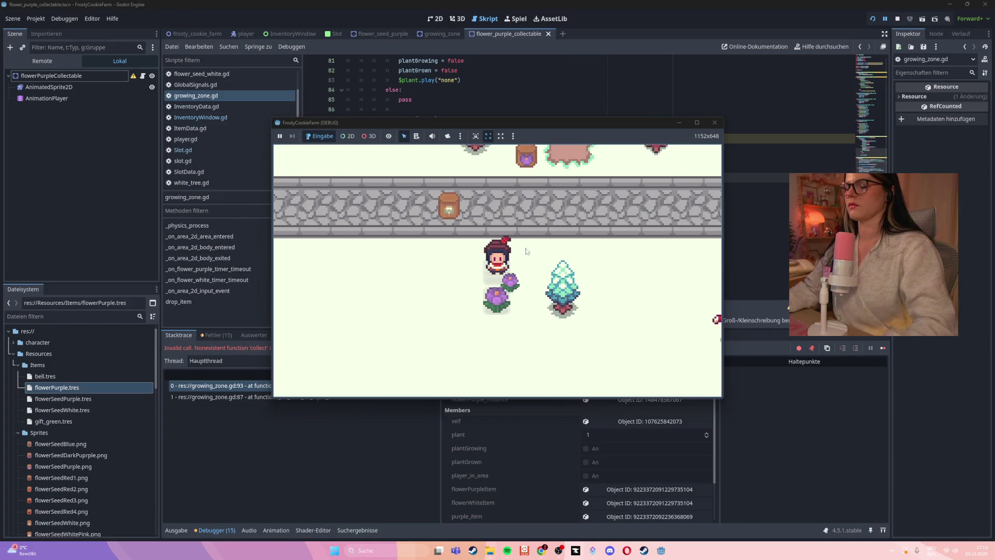
click(716, 123)
key(F5)
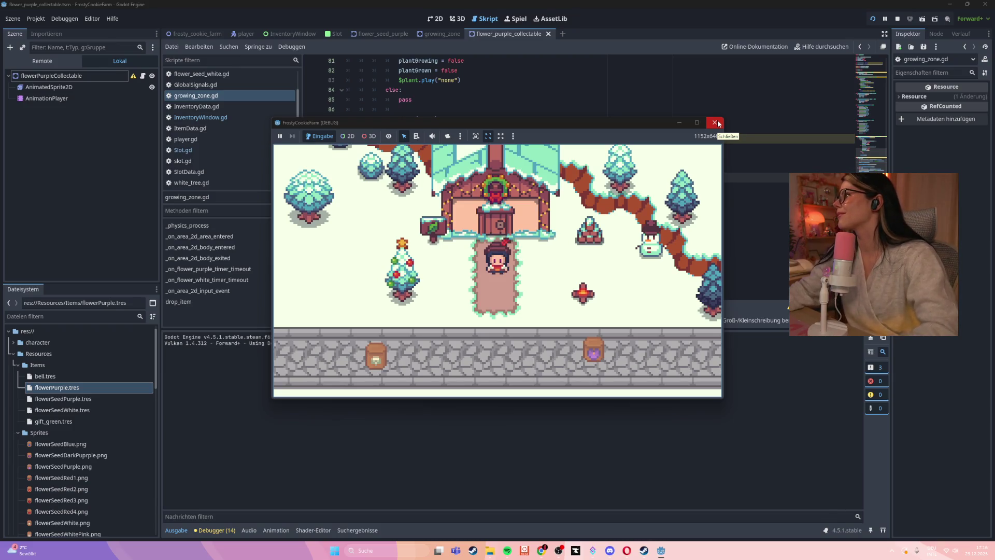
- Replant, harvest a purple flower, open the inventory and drag the flower to another slot
key(s)
key(s)
mouse_move(589, 231)
mouse_down()
mouse_move(416, 318)
mouse_move(427, 237)
mouse_up()
key(s)
key(a)
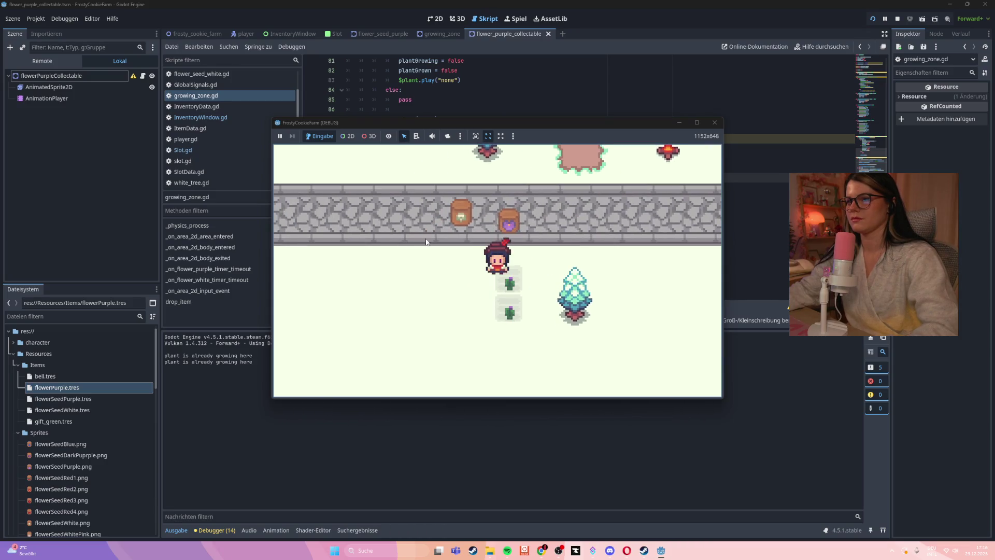
click(503, 278)
key(w)
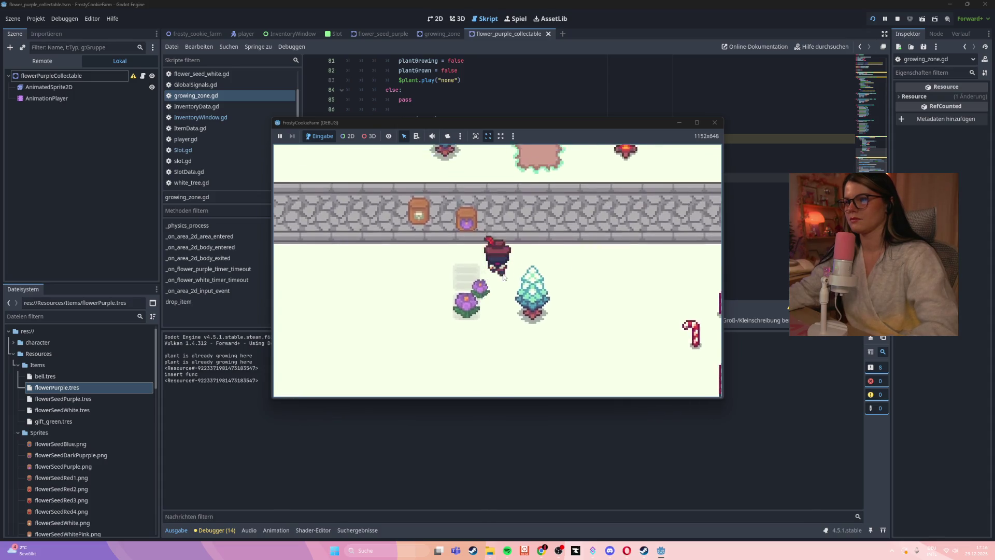
key(s)
key(i)
key(i)
key(i)
drag(424, 229, 465, 275)
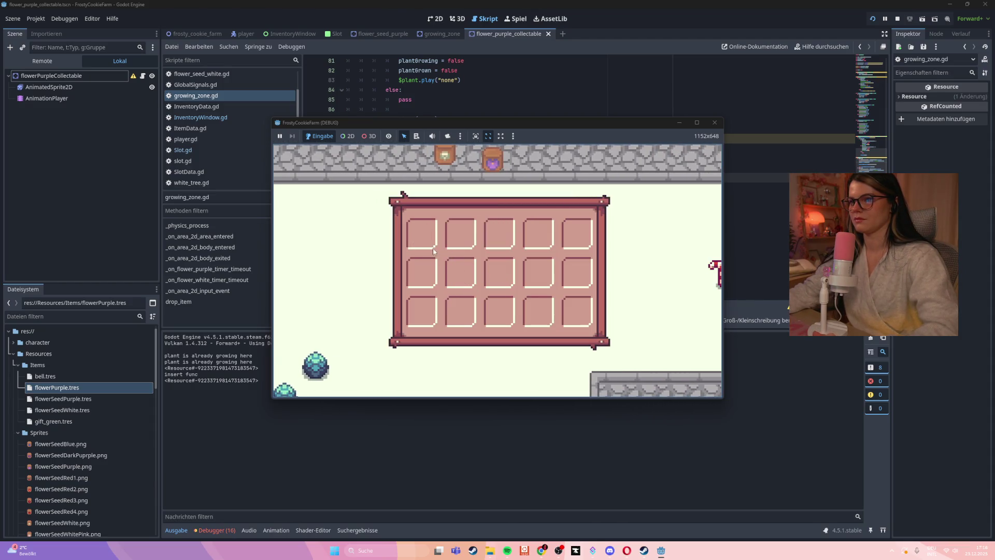
click(464, 276)
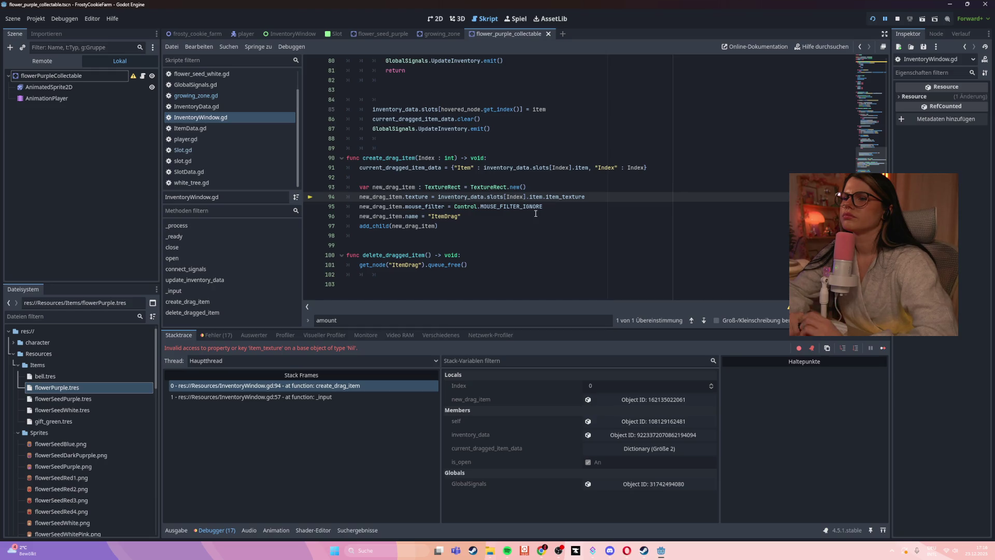
- Search for create_drag_item and jump to its call on line 57
double_click(378, 157)
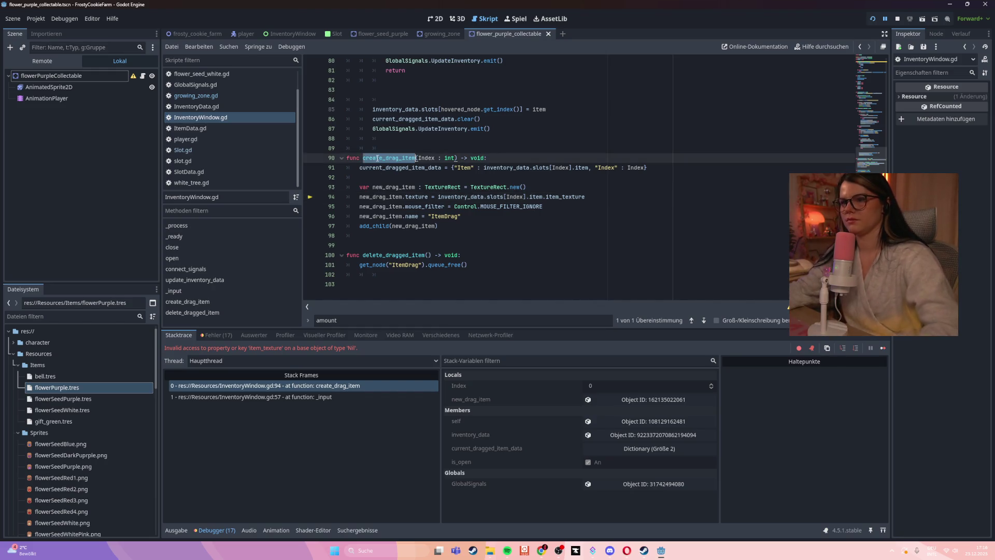
key(ctrl+f)
key(Return)
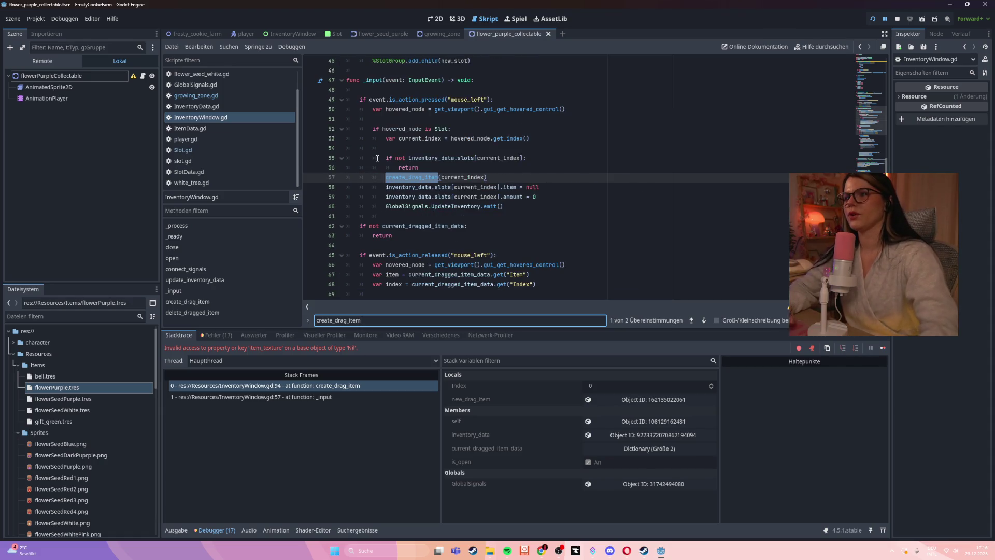
click(452, 169)
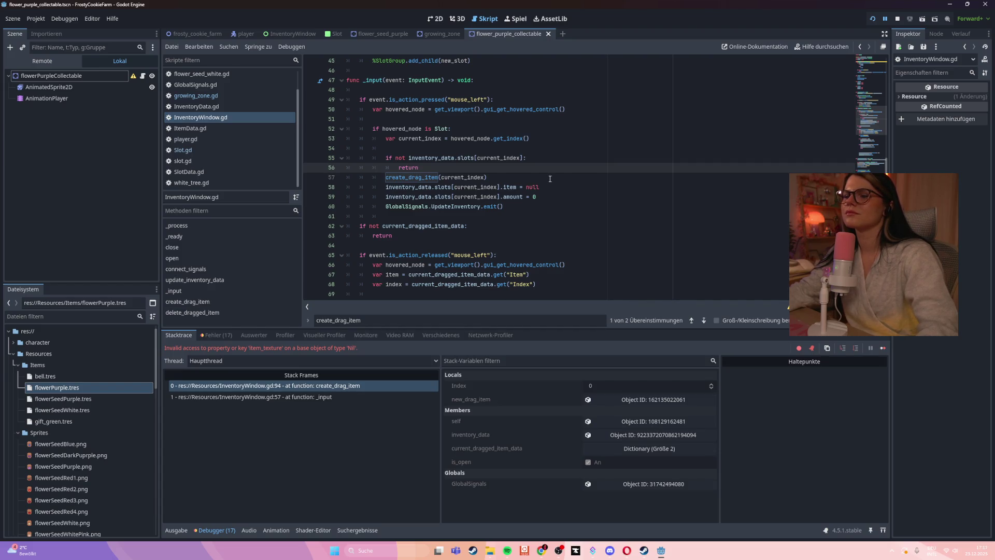
- Scroll through the _input drag logic, checking the ItemDrag condition on line 70
scroll(550, 179, down, 3)
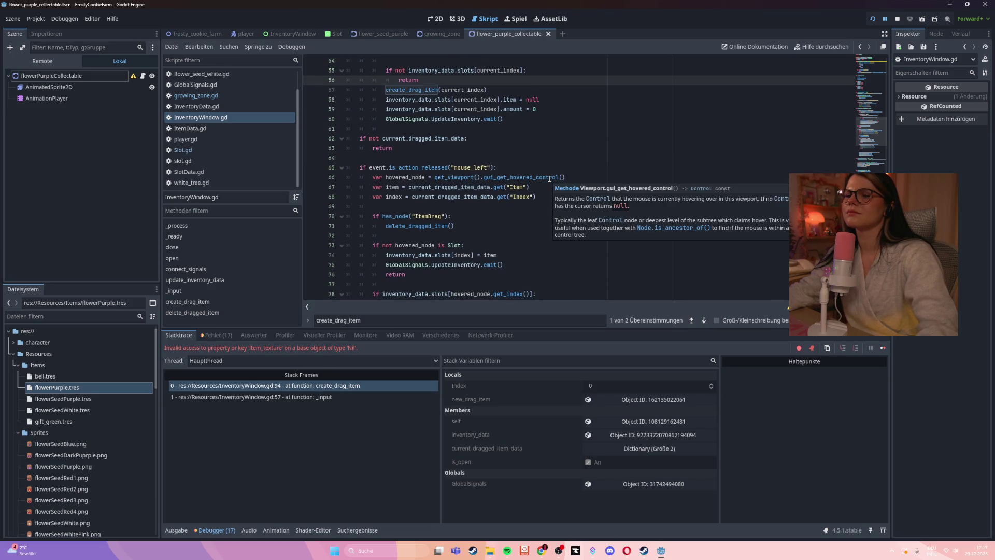
click(565, 274)
click(566, 213)
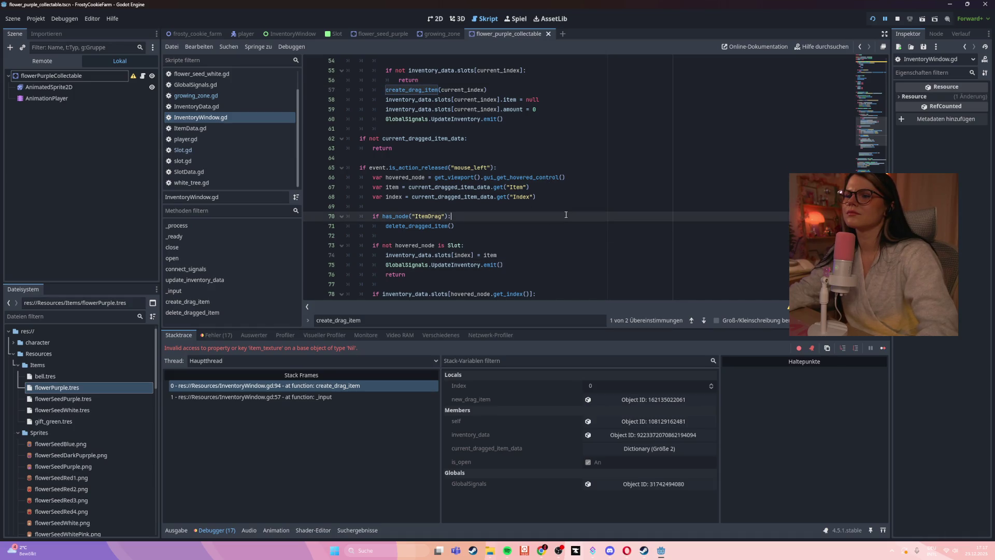
scroll(566, 214, down, 2)
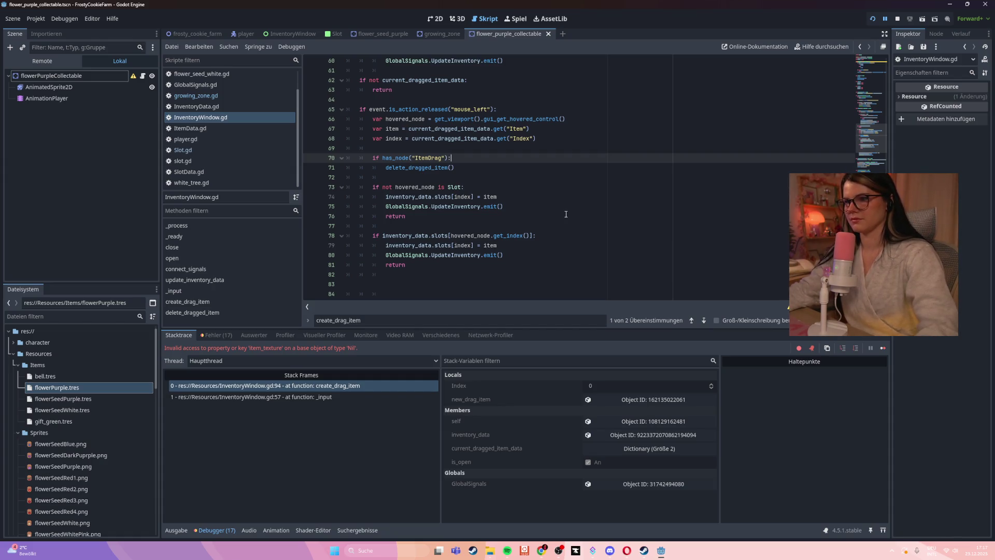
scroll(565, 213, up, 2)
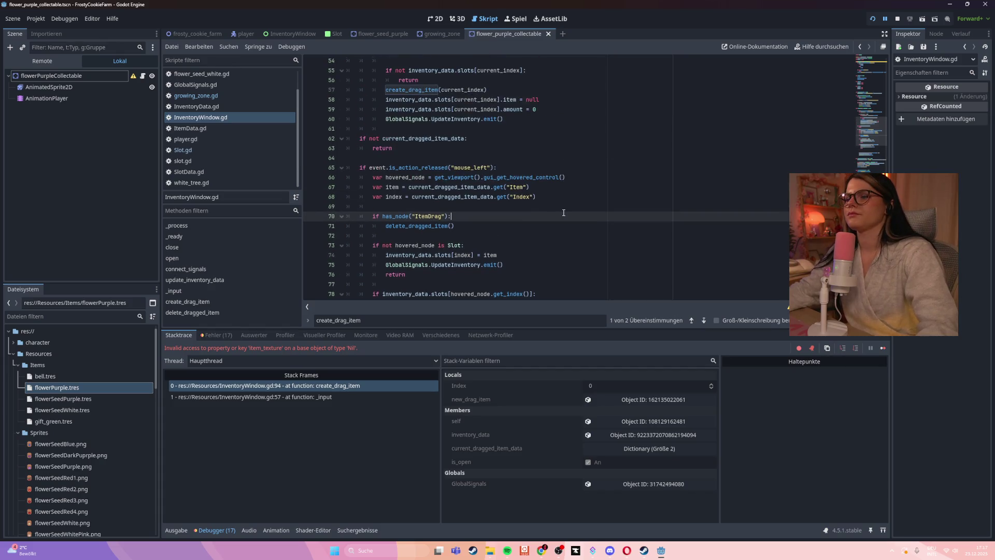
scroll(564, 212, down, 3)
scroll(564, 213, down, 1)
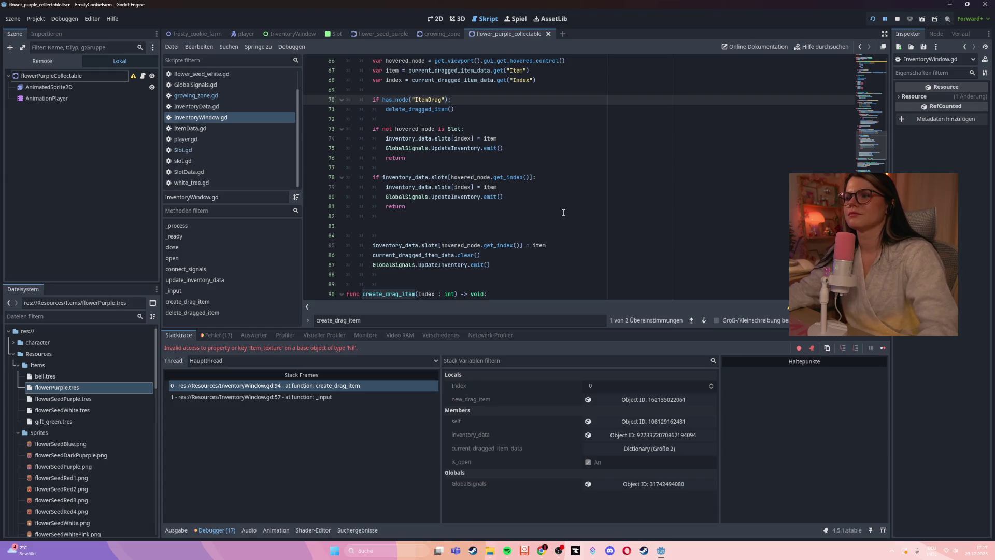
scroll(564, 212, up, 4)
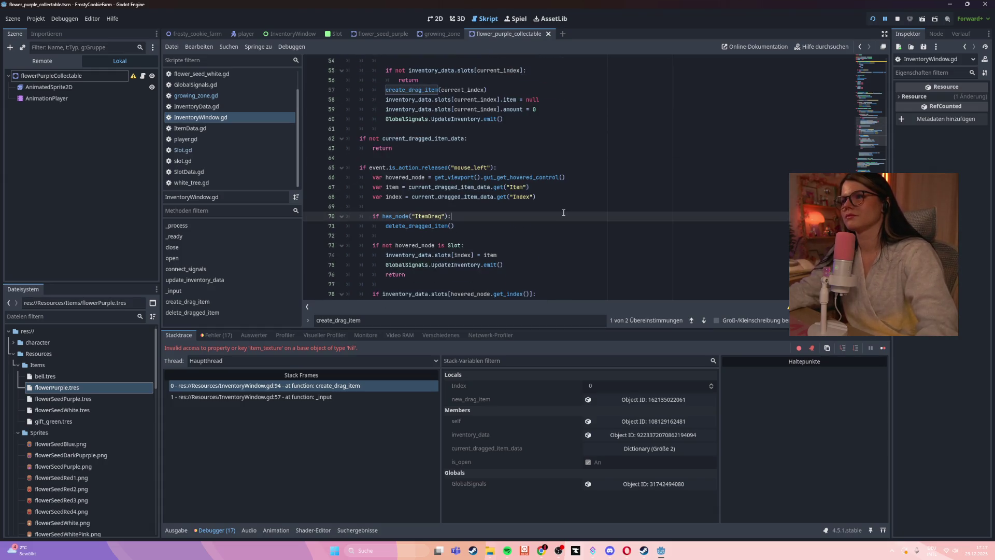
scroll(564, 212, up, 5)
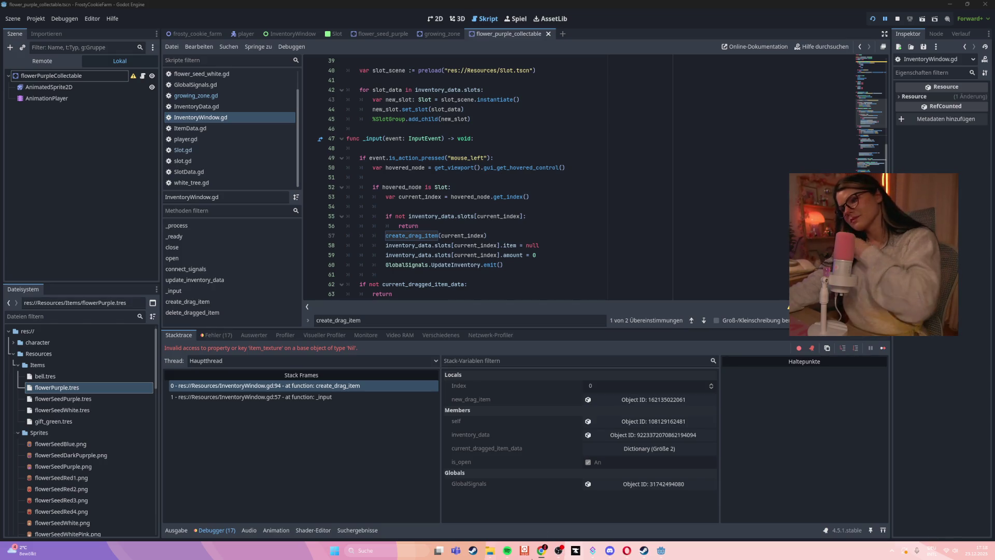
mouse_move(541, 551)
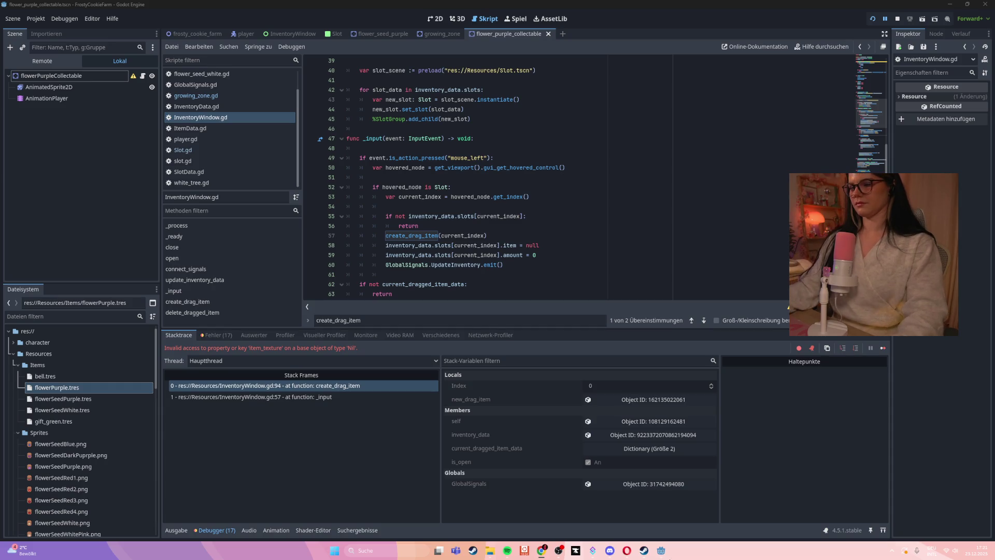
mouse_move(666, 559)
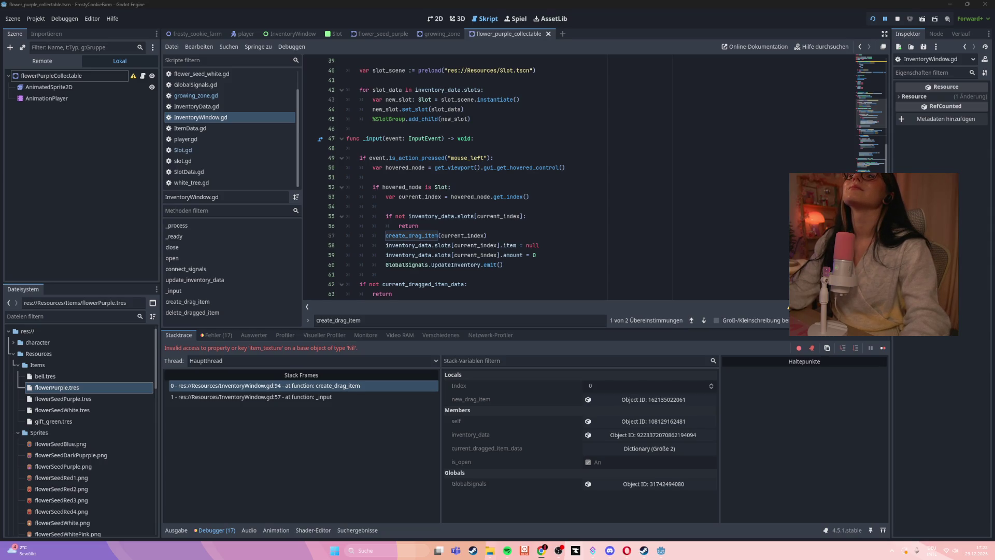
mouse_move(542, 553)
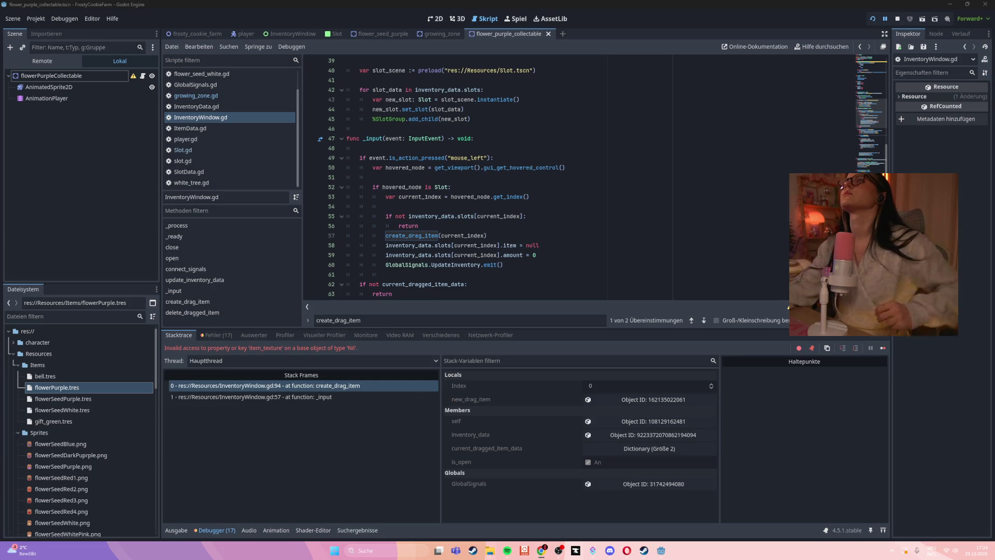
click(540, 199)
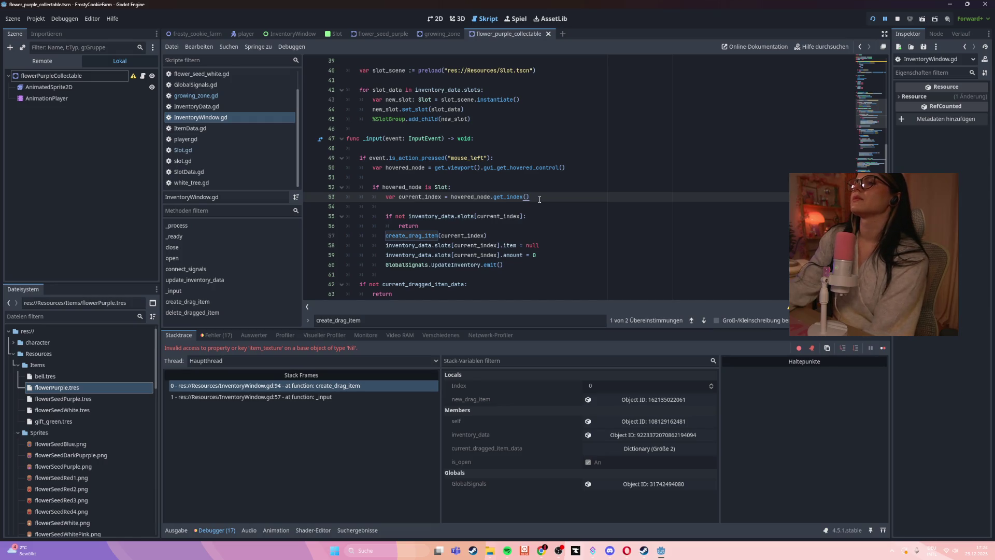
scroll(573, 210, up, 1)
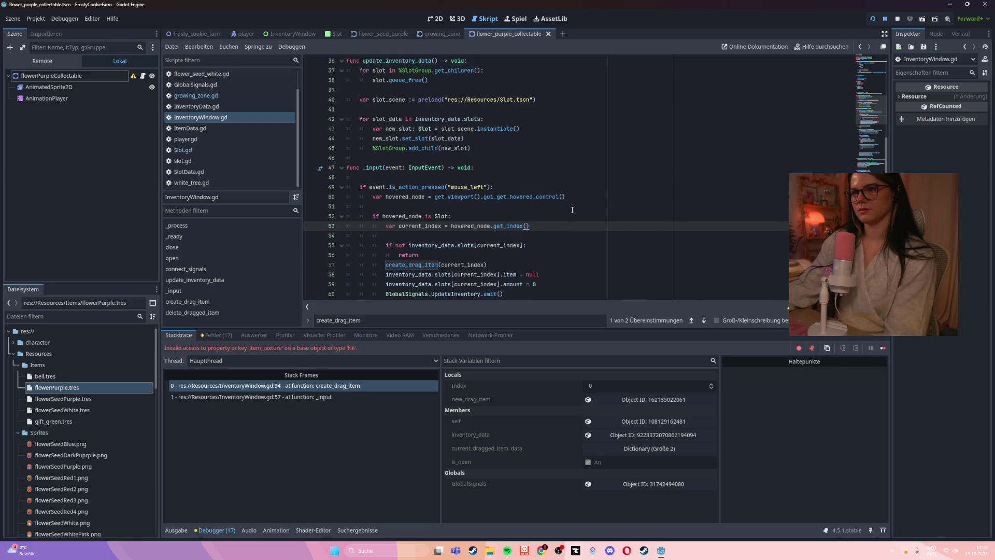
click(572, 210)
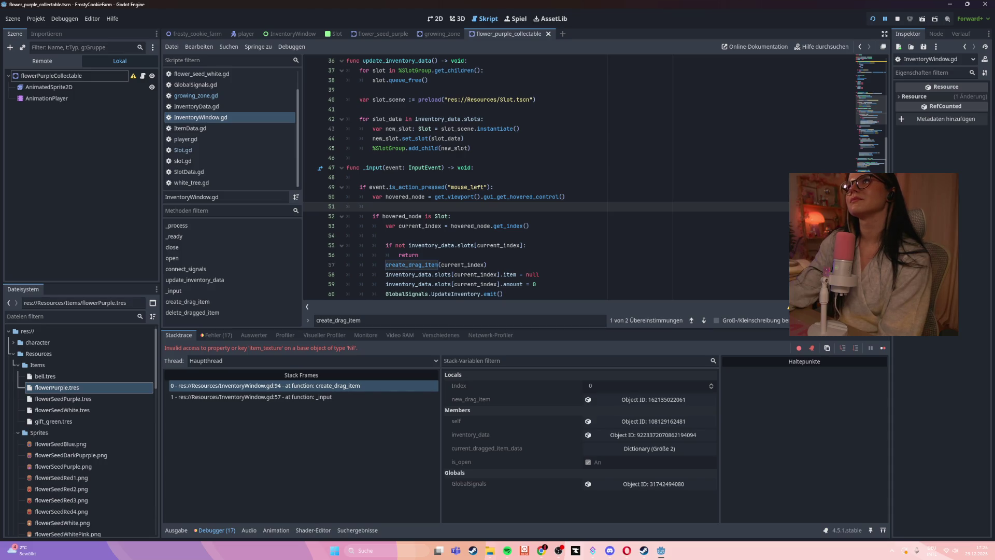
click(435, 18)
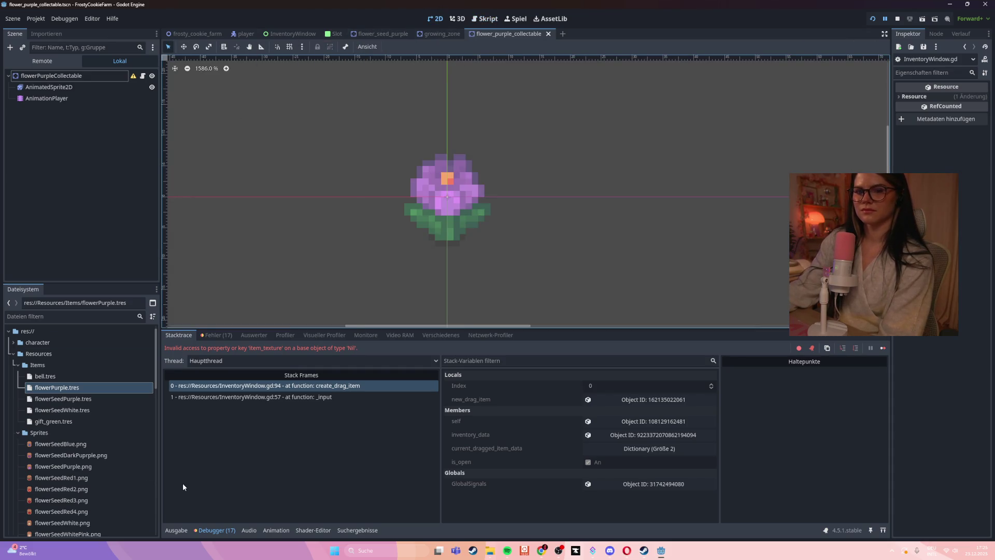
- Open Slot.tscn and look at its ItemAmount and ItemTexture nodes
scroll(92, 453, down, 3)
scroll(92, 453, down, 2)
double_click(36, 491)
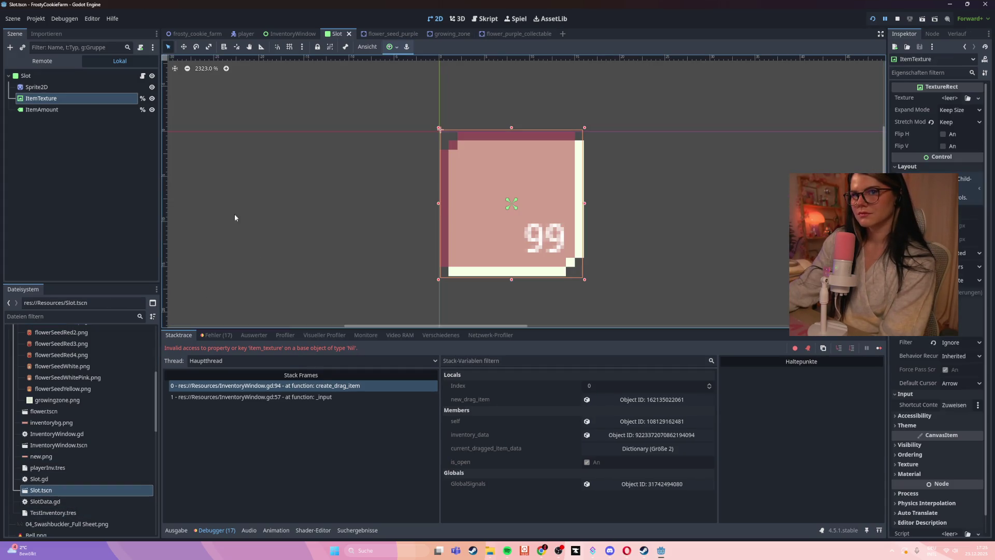
click(76, 107)
click(75, 100)
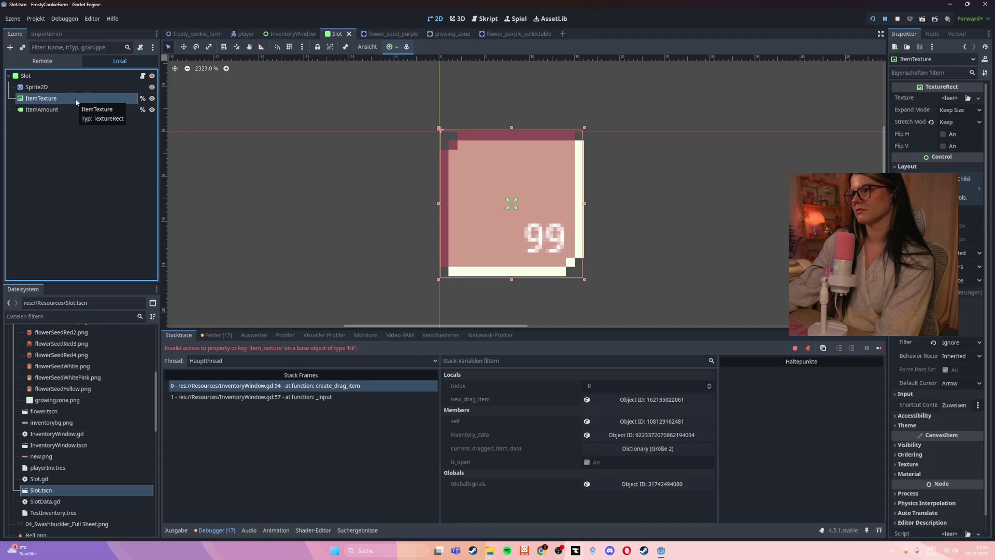
scroll(938, 363, up, 3)
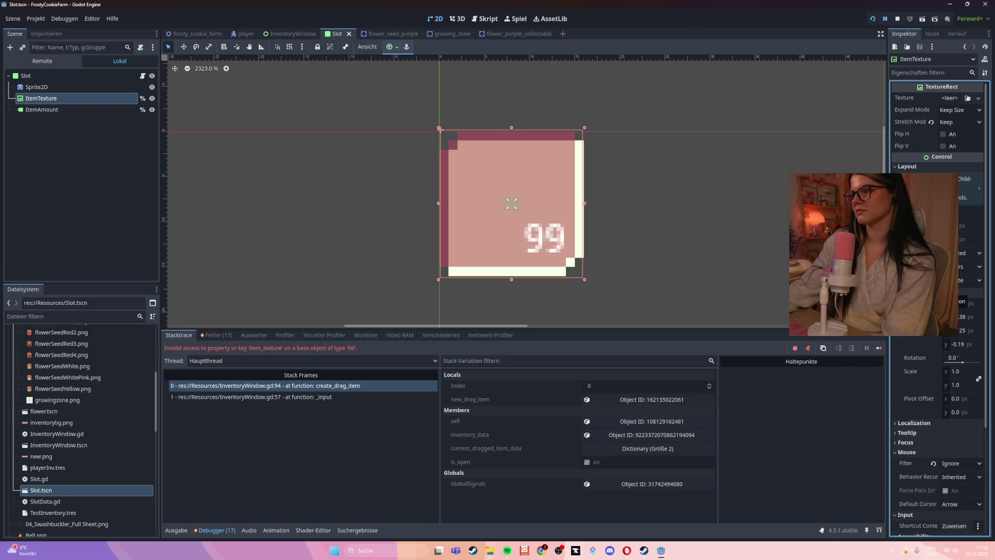
- Set the root Slot node's Self Modulate alpha to 255, save the scene and run the game
click(42, 76)
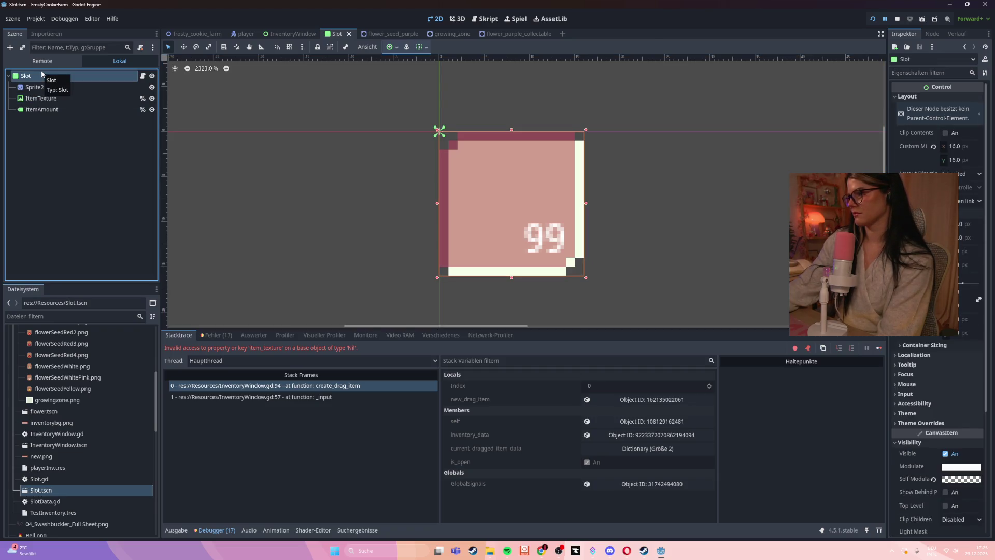
click(952, 479)
mouse_move(904, 423)
mouse_down()
mouse_move(959, 428)
mouse_move(887, 422)
mouse_up()
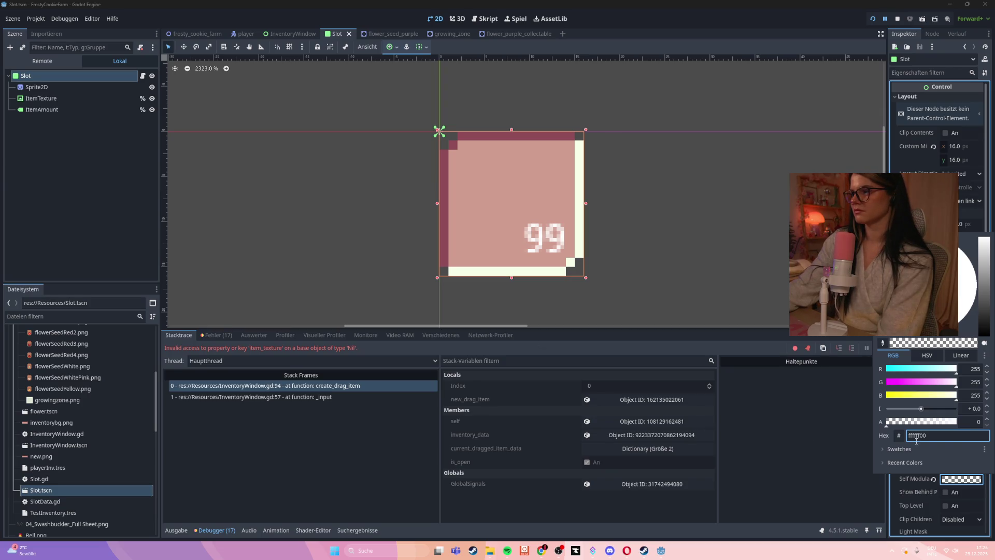
drag(887, 422, 972, 429)
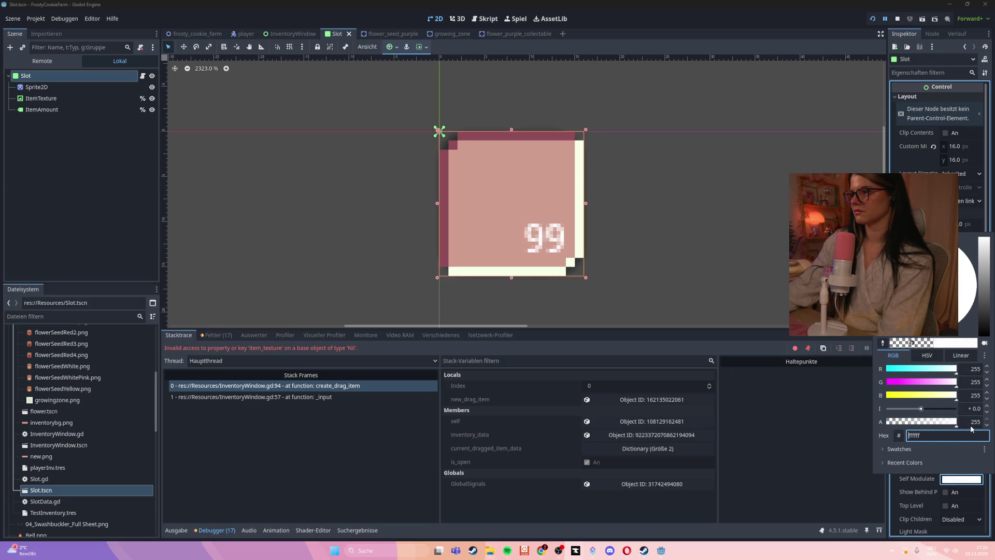
click(722, 252)
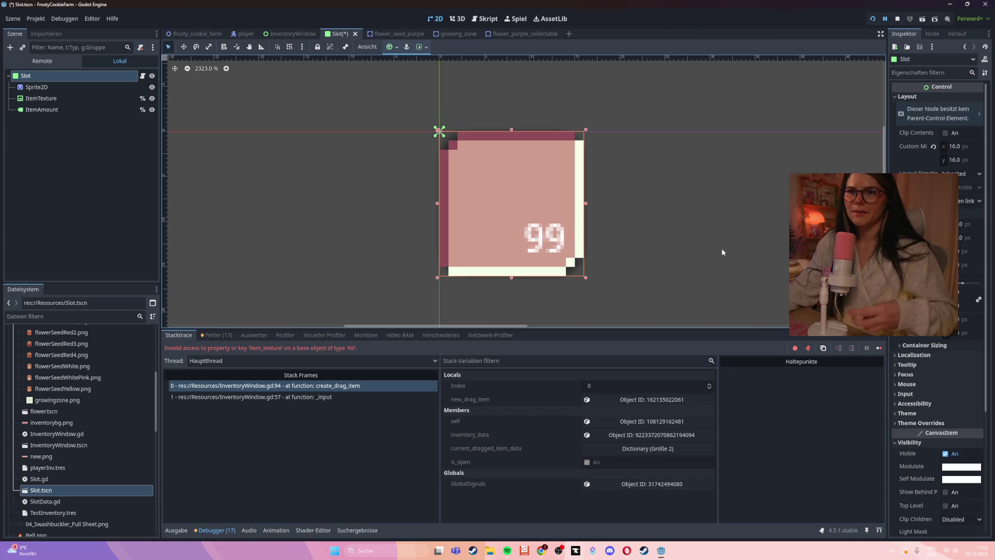
key(ctrl+s)
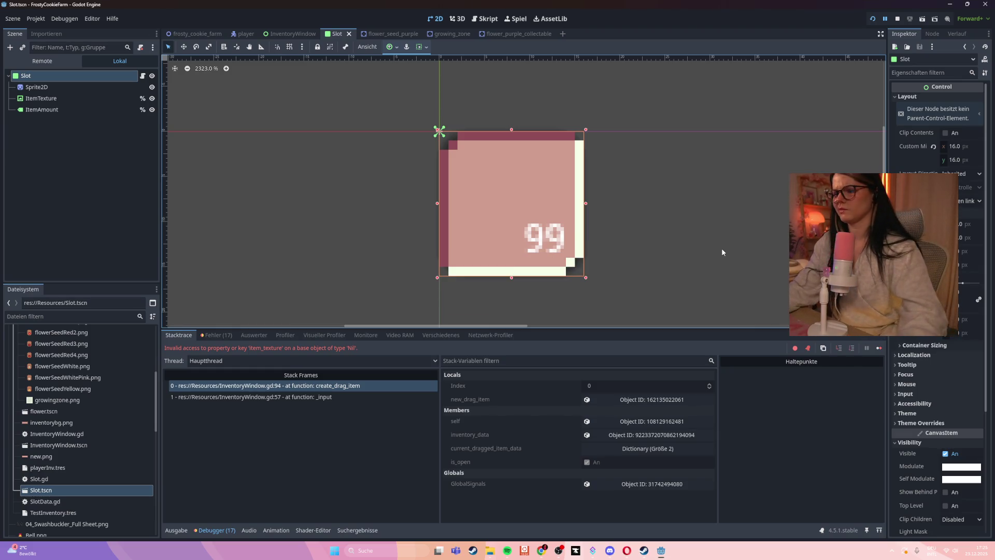
key(F5)
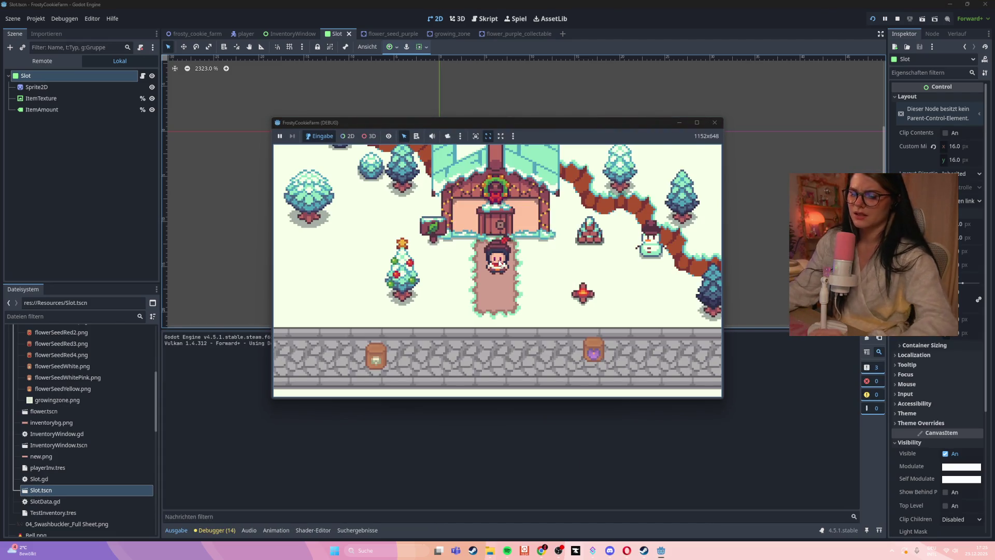
- Walk onto the stone path, check the inventory, and plant a seed on empty ground
key(Down)
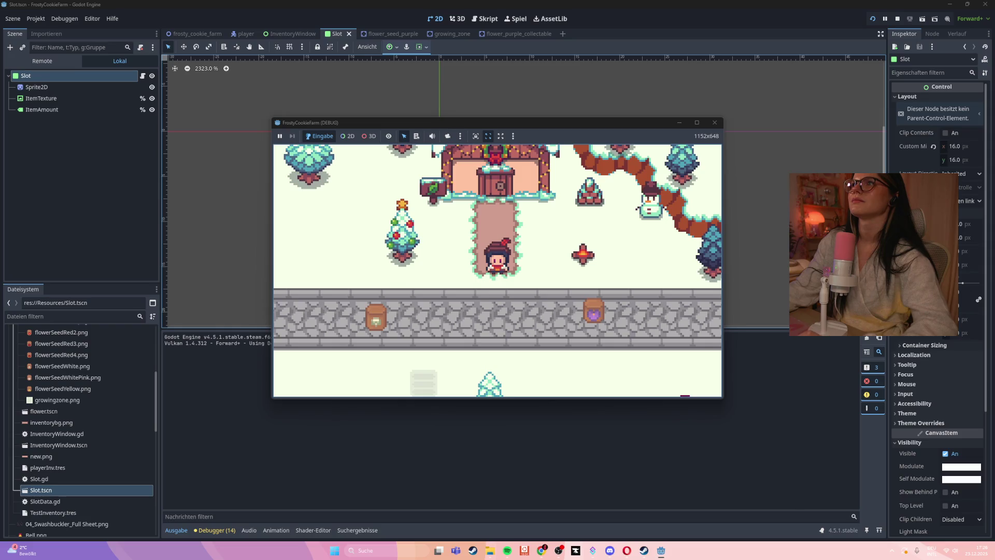
key(s)
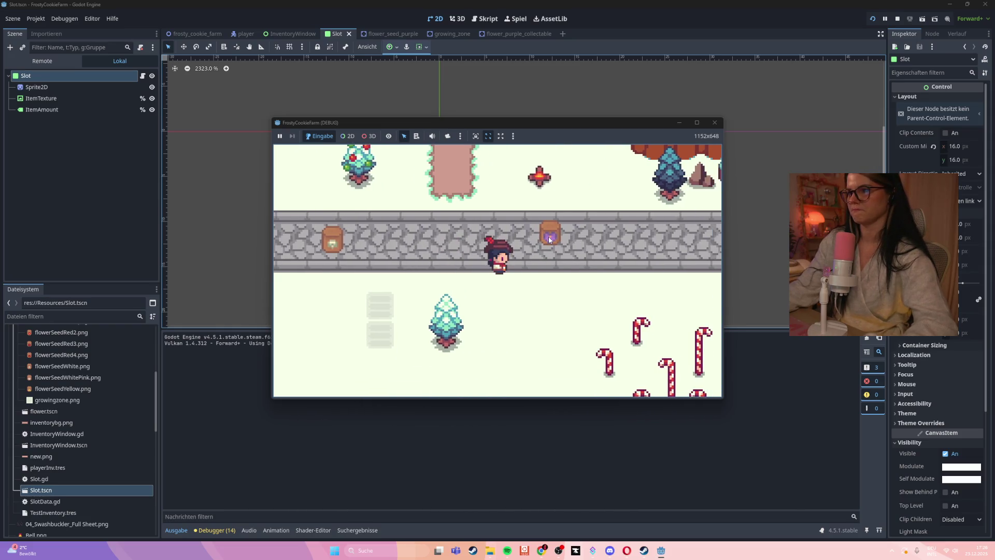
key(i)
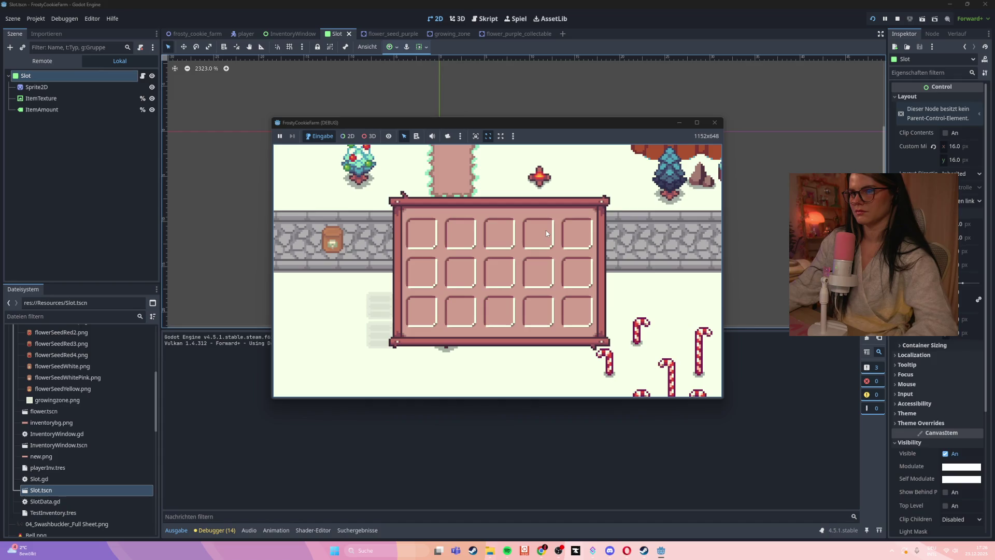
key(i)
click(380, 340)
click(380, 306)
key(a)
key(s)
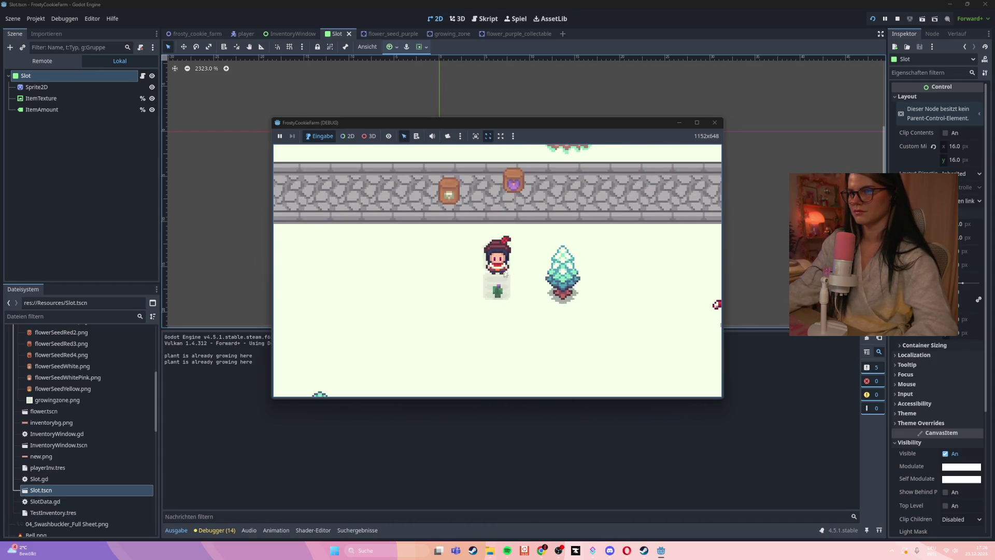
click(506, 270)
- Move the flower-seed item to the second row's first inventory slot, then stop the game
key(s)
key(w)
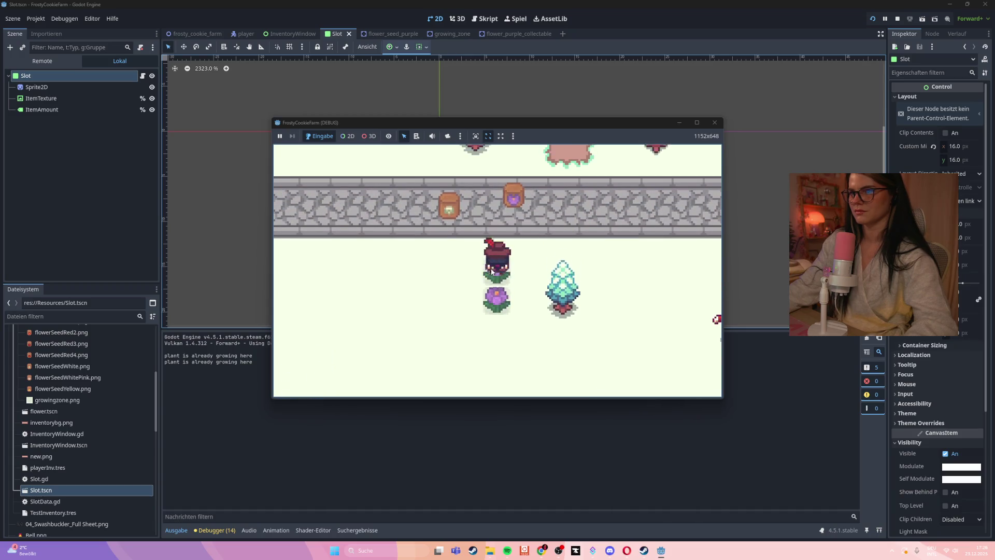
key(i)
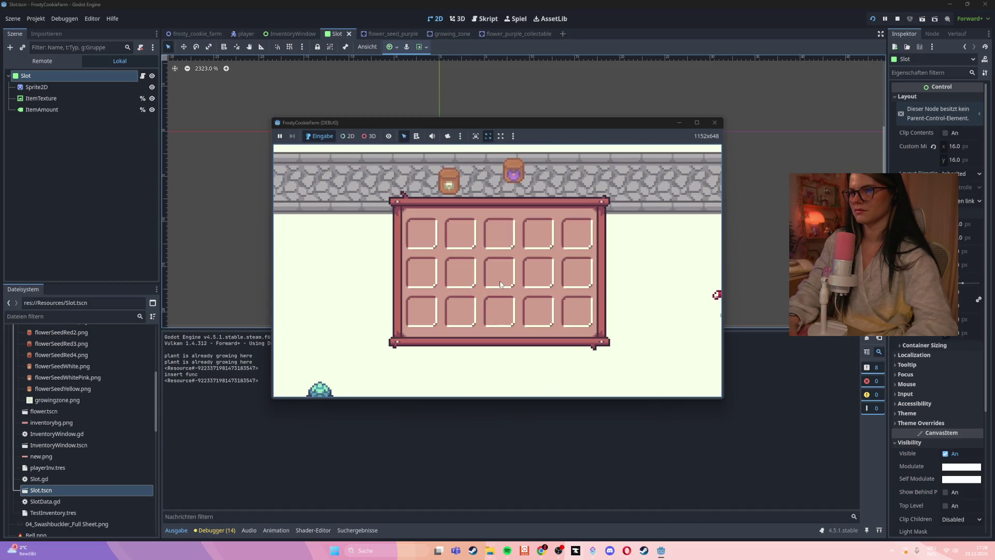
drag(421, 236, 419, 278)
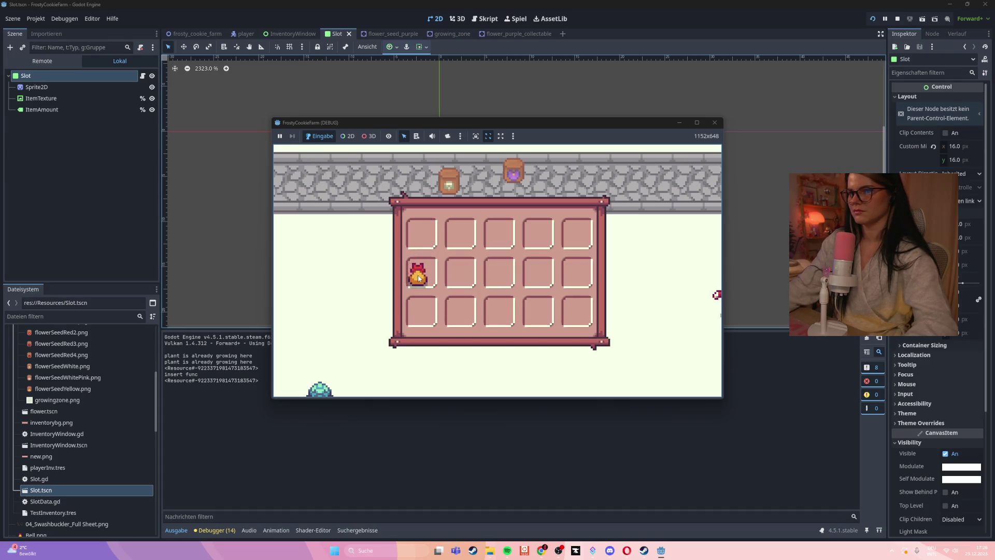
click(715, 123)
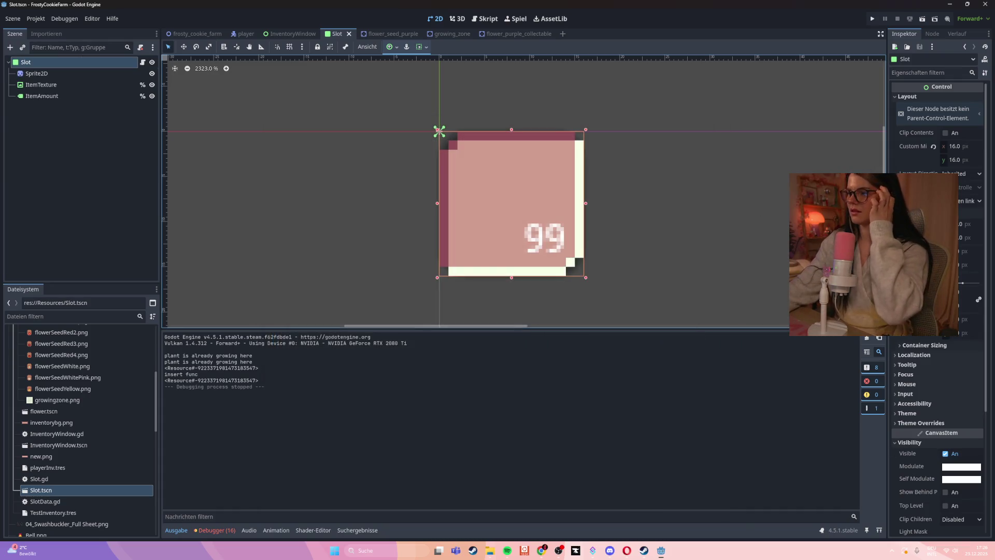
- Set the Slot's Self Modulate back to fully transparent
click(962, 478)
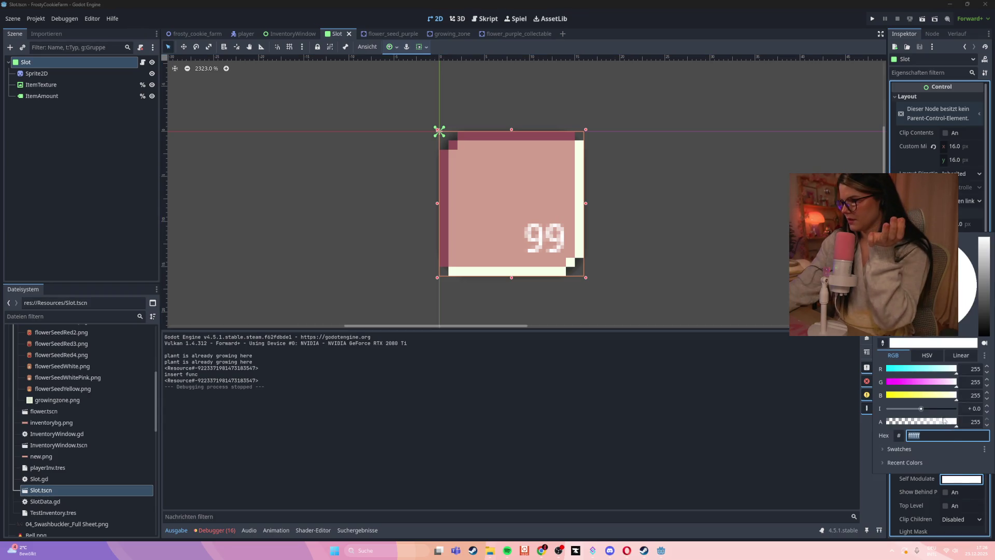
drag(944, 421, 886, 421)
click(71, 74)
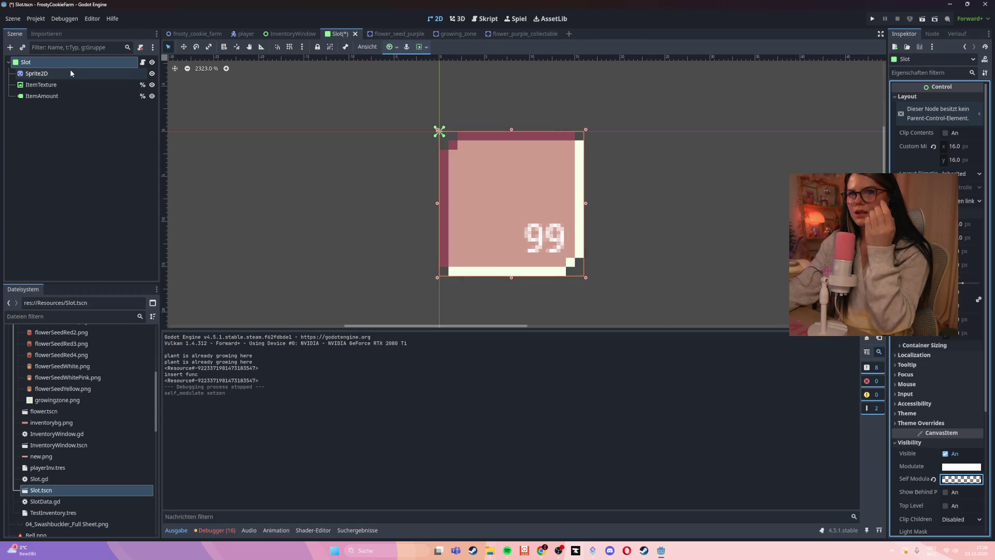
- Check the Visibility settings of Sprite2D, ItemTexture and ItemAmount, then switch to flower_purple_collectable
click(71, 74)
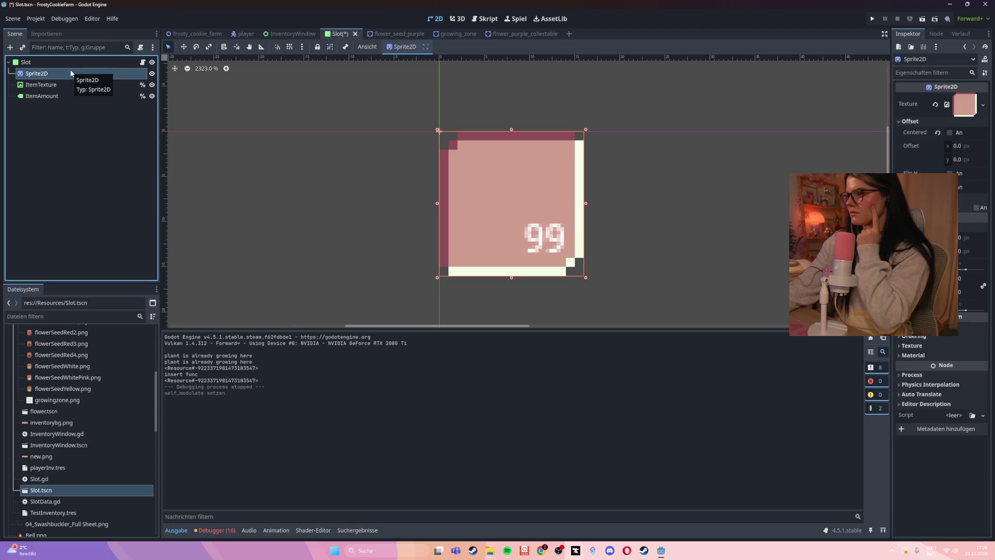
click(912, 326)
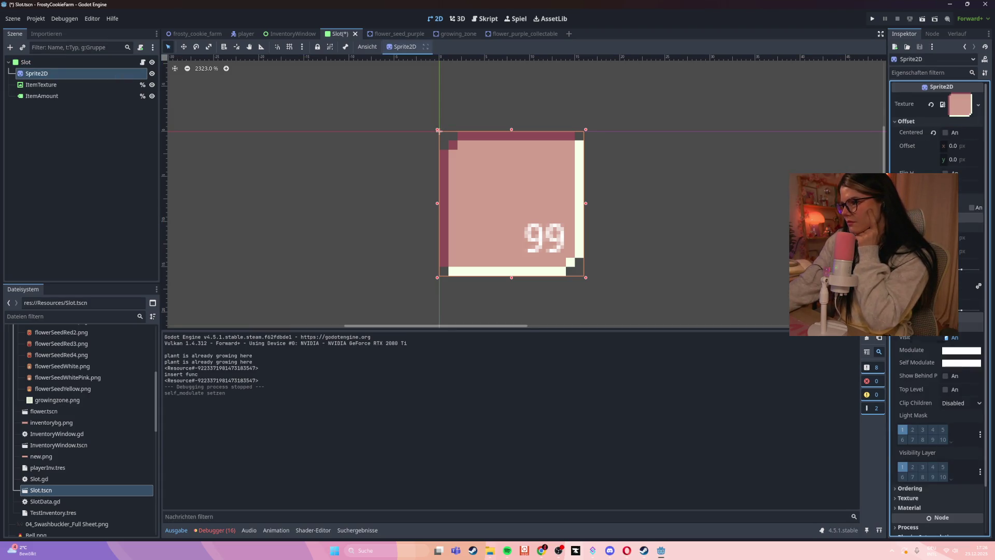
click(52, 85)
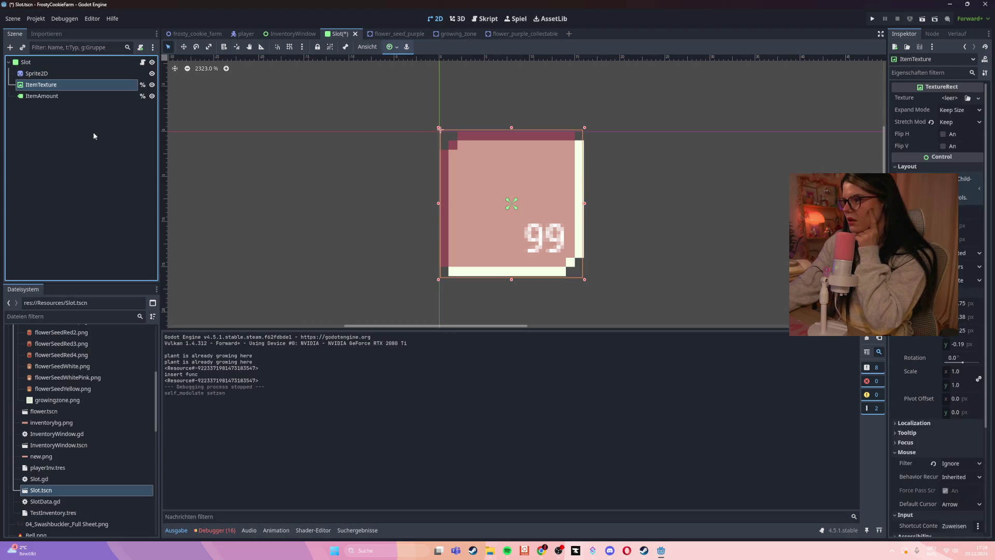
scroll(941, 433, down, 5)
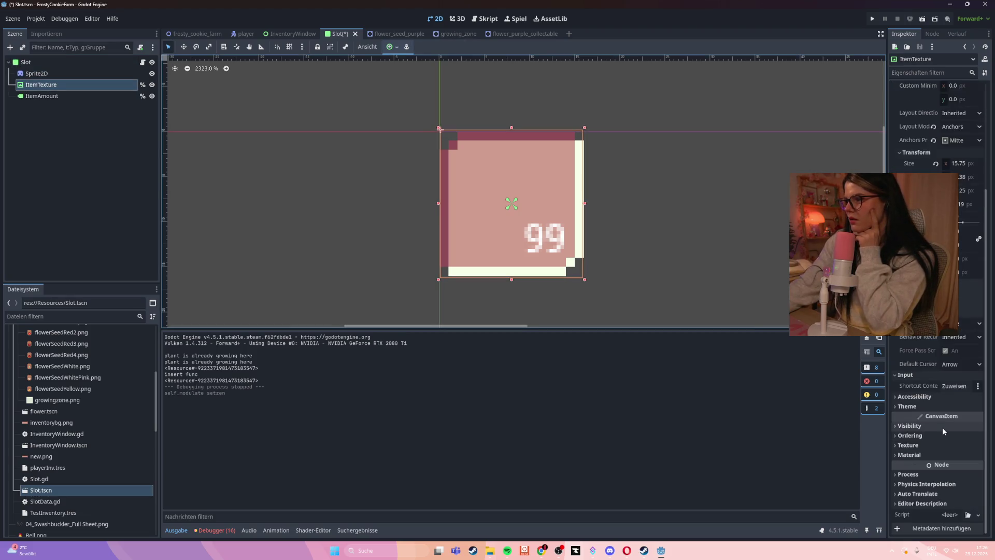
click(943, 426)
scroll(943, 431, down, 3)
click(36, 97)
click(39, 85)
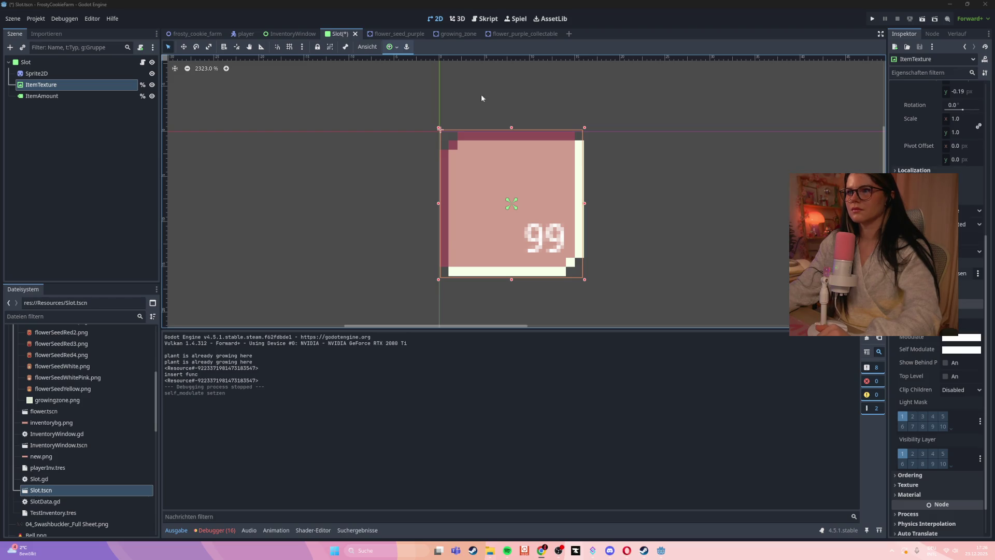
click(503, 34)
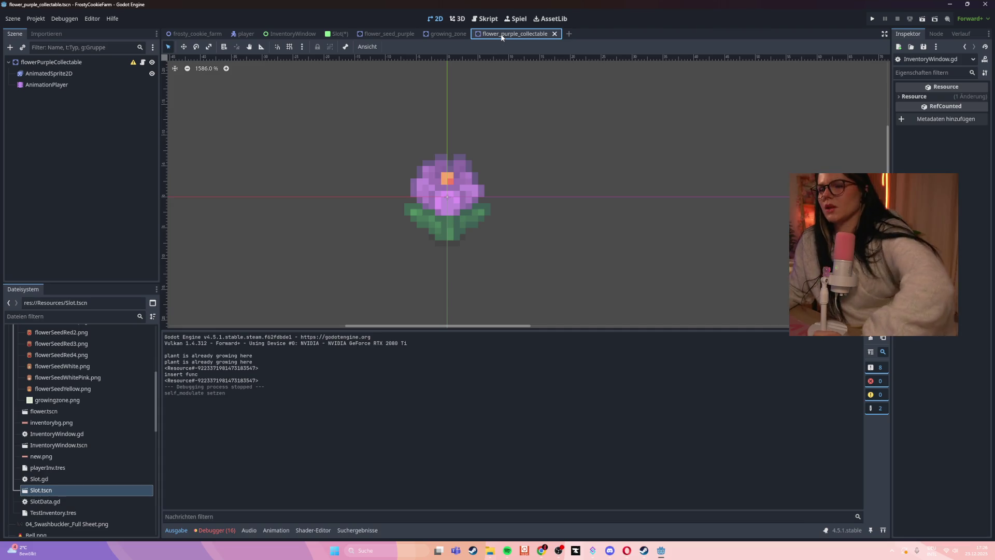
- In Slot.gd, replace the visibility print with print("Texture ist:", slot_data.item.item_texture)
click(492, 22)
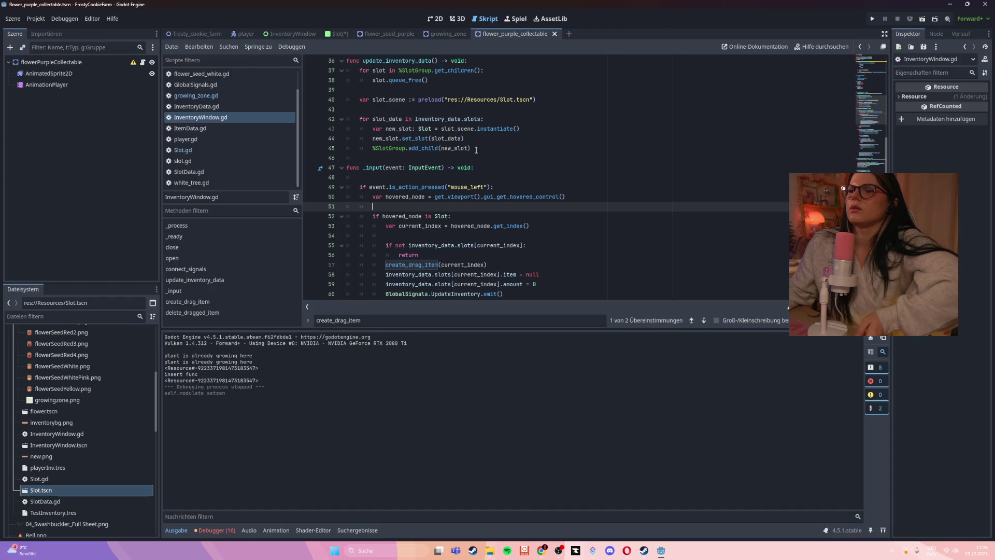
scroll(466, 181, up, 2)
click(192, 150)
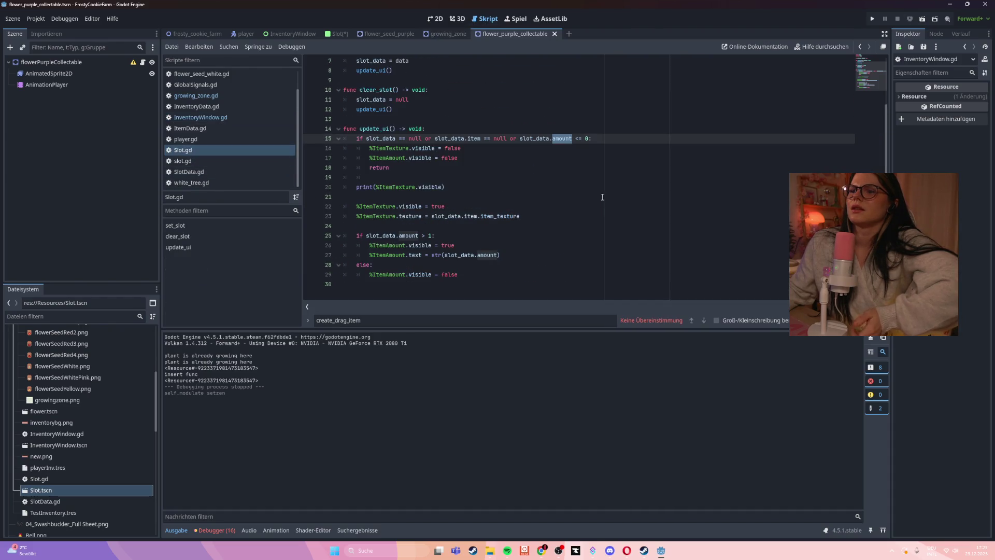
drag(464, 188, 355, 189)
text(print("Texture ist:", slot_data.item.item_texture))
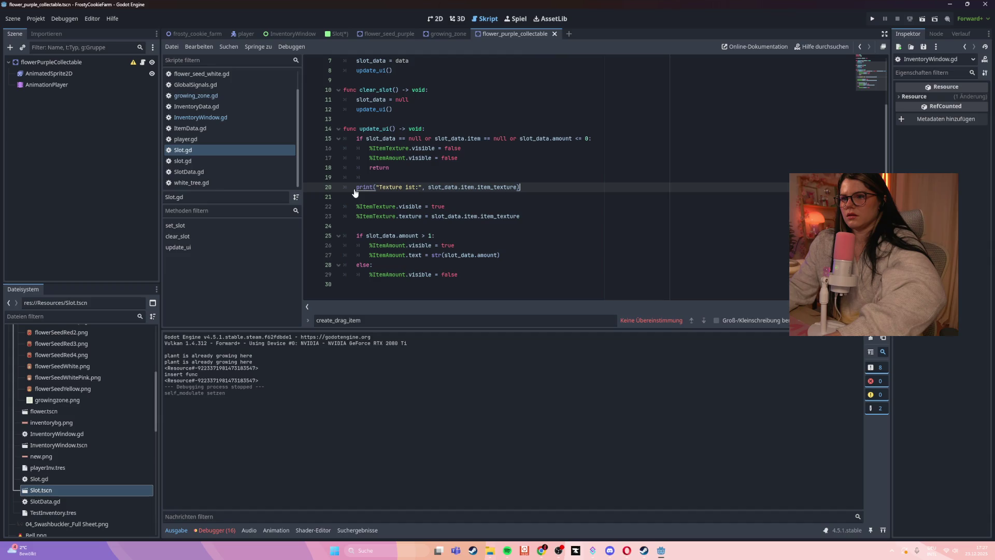
- Move the texture print below the texture assignment line and launch the game with F5
click(539, 217)
key(Return)
key(Return)
text(print("Texture ist:", slot_data.item.item_texture))
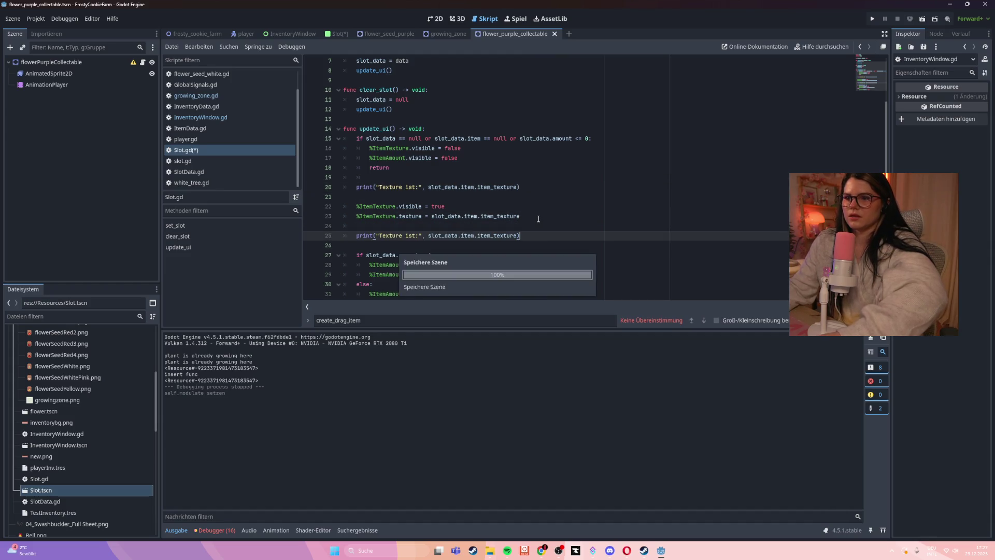
drag(520, 187, 304, 190)
key(BackSpace)
key(BackSpace)
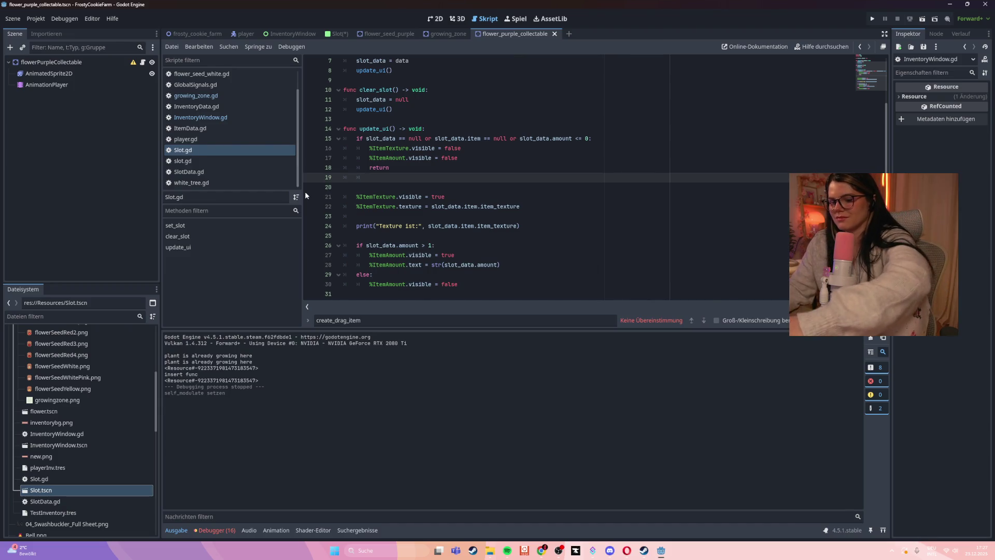
key(F5)
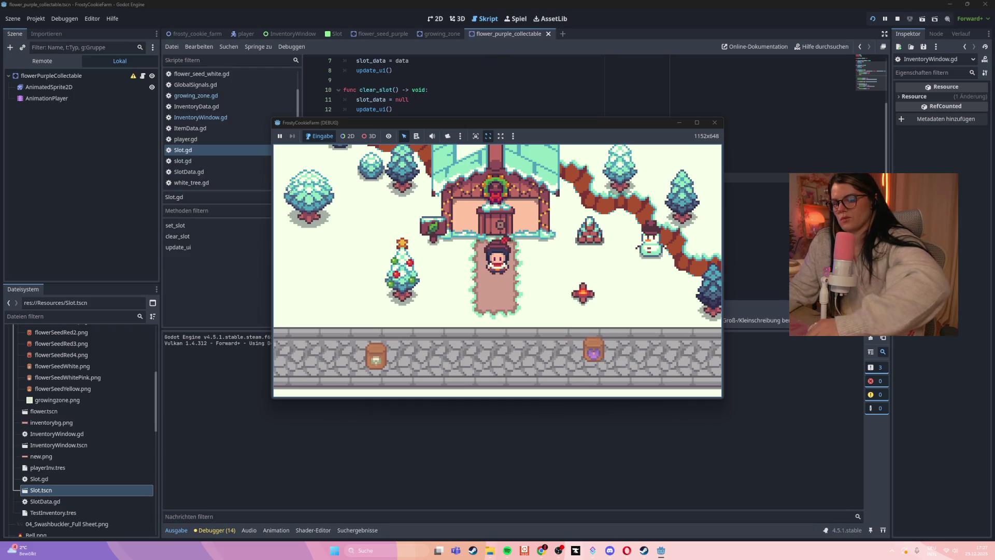
- Walk the player to the plots, plant seeds, harvest the purple flower, then restart after the error
key(Down)
key(Right)
key(Left)
key(Down)
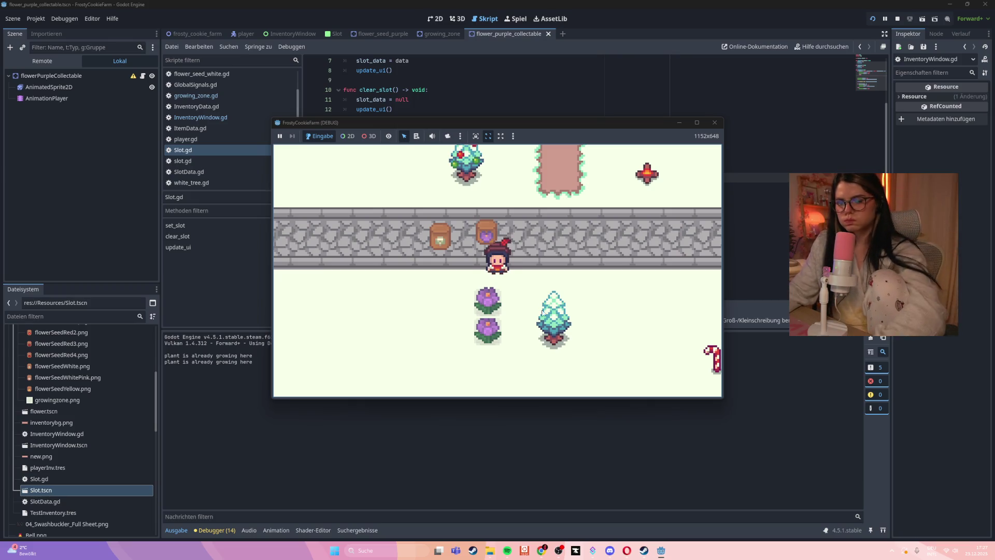
key(Down)
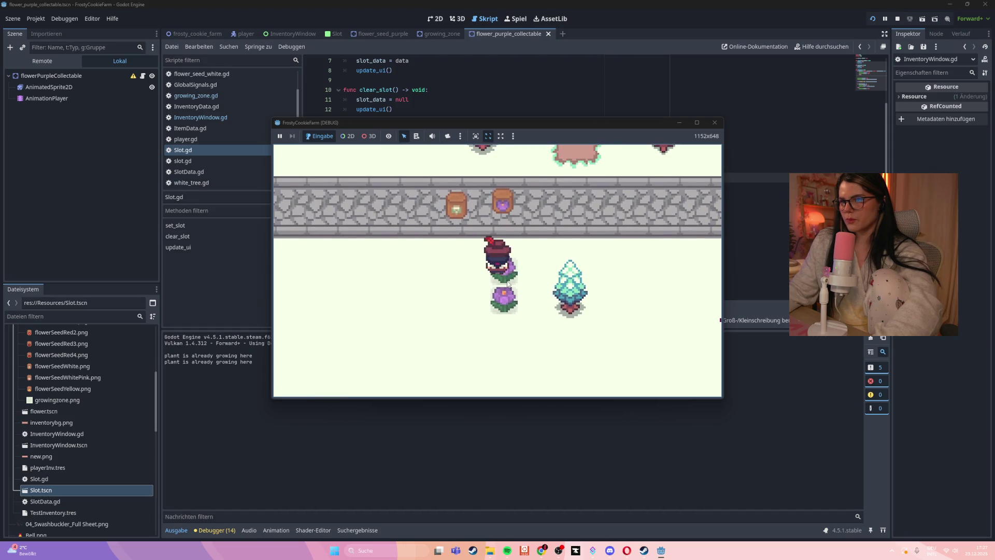
click(506, 298)
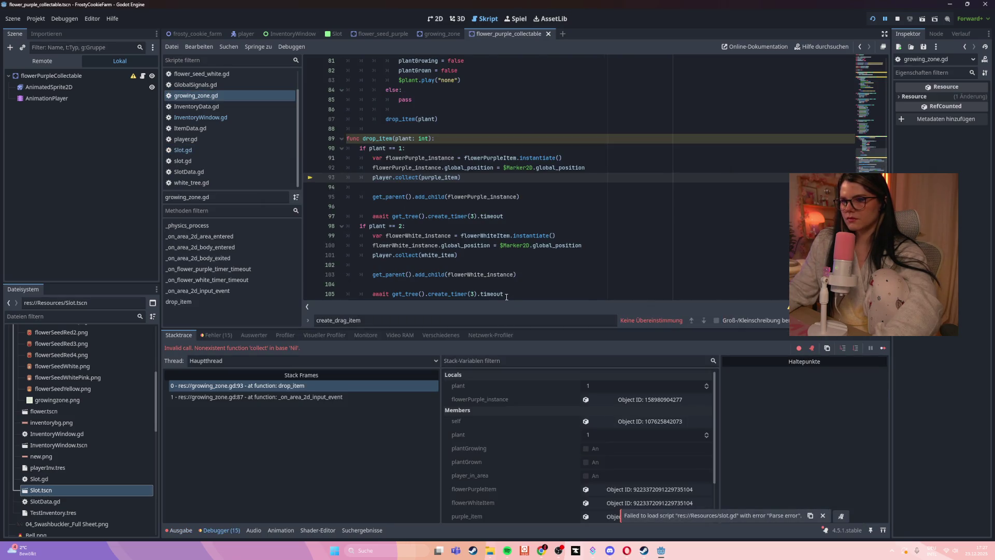
key(F5)
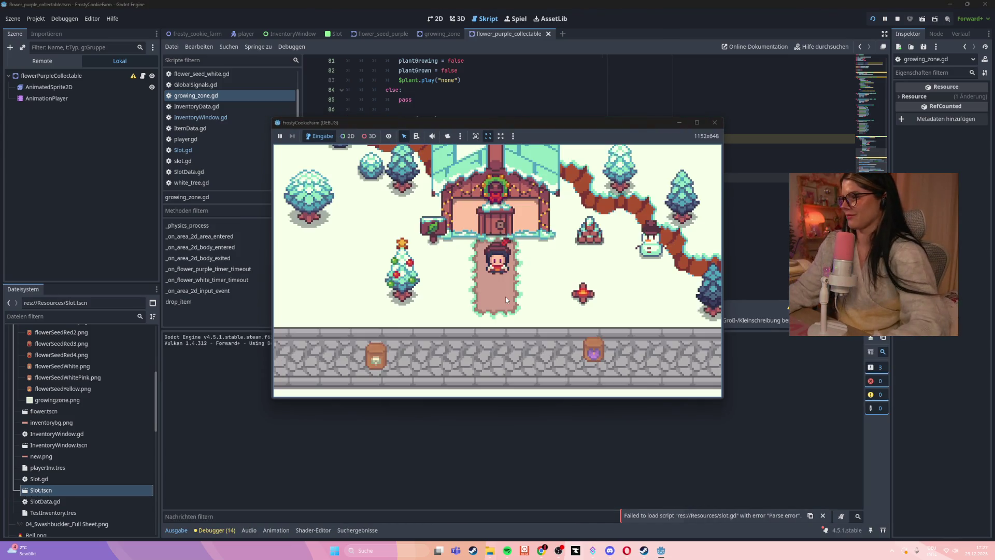
- Pick up the purple seed bag, plant in the growing zones and harvest the upper purple flower
key(Down)
key(Right)
key(Left)
mouse_move(566, 280)
mouse_down()
mouse_move(496, 336)
mouse_move(515, 243)
mouse_up()
key(Down)
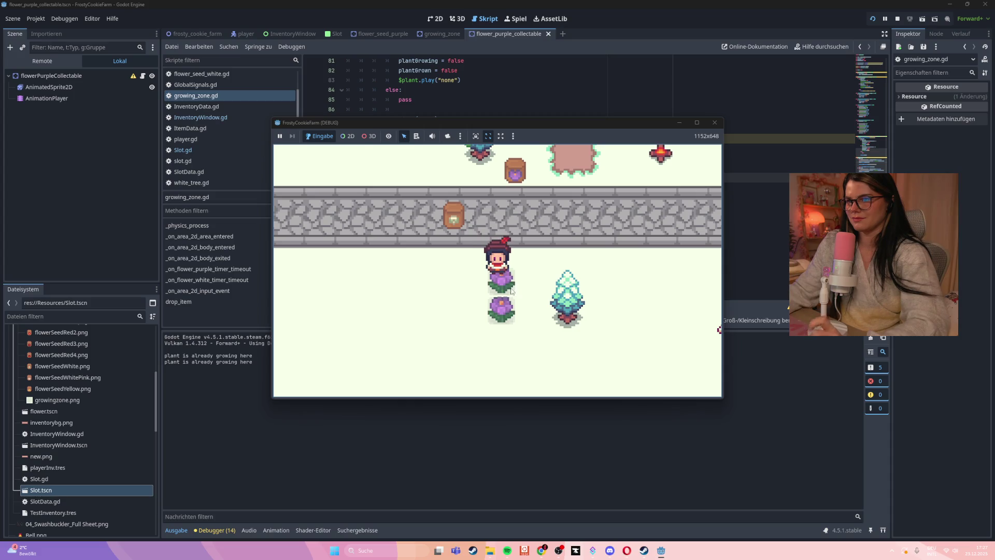
key(Down)
click(503, 277)
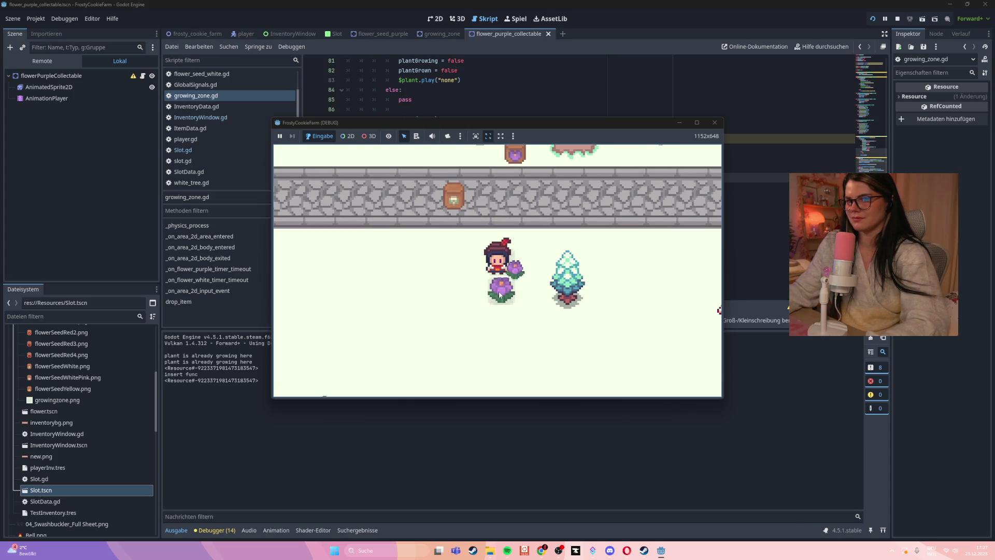
- Open the inventory window and drag the flower item from the first slot until the debugger breaks
key(i)
key(Up)
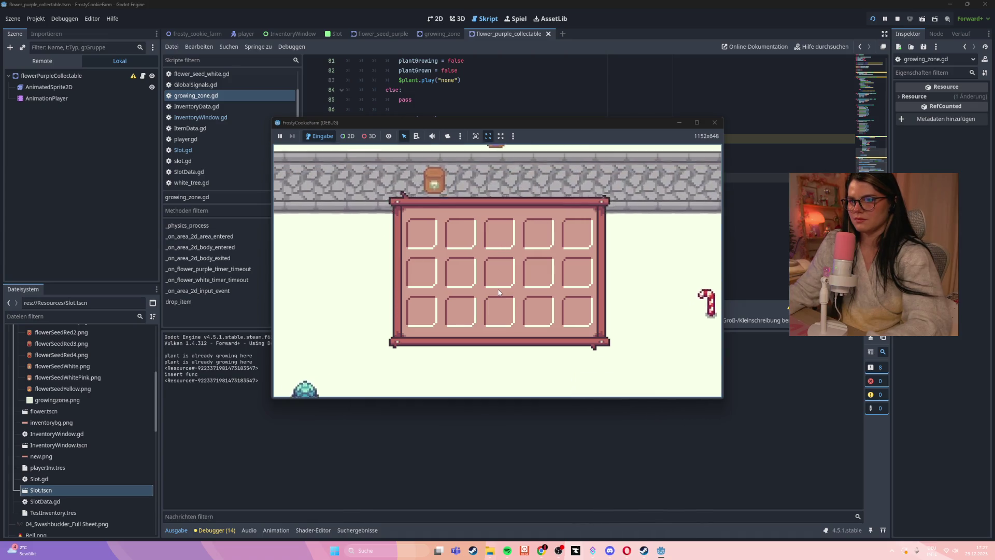
drag(421, 239, 421, 282)
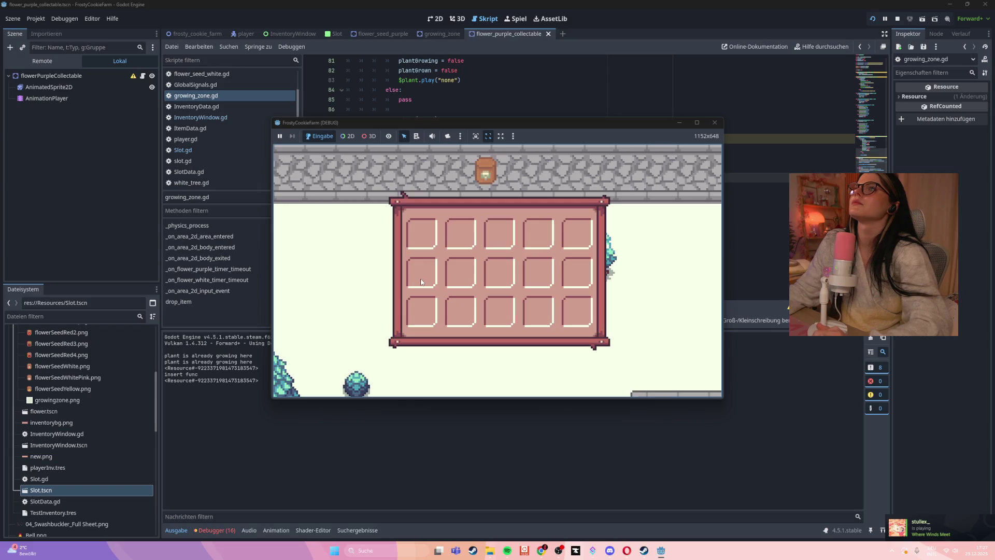
click(421, 234)
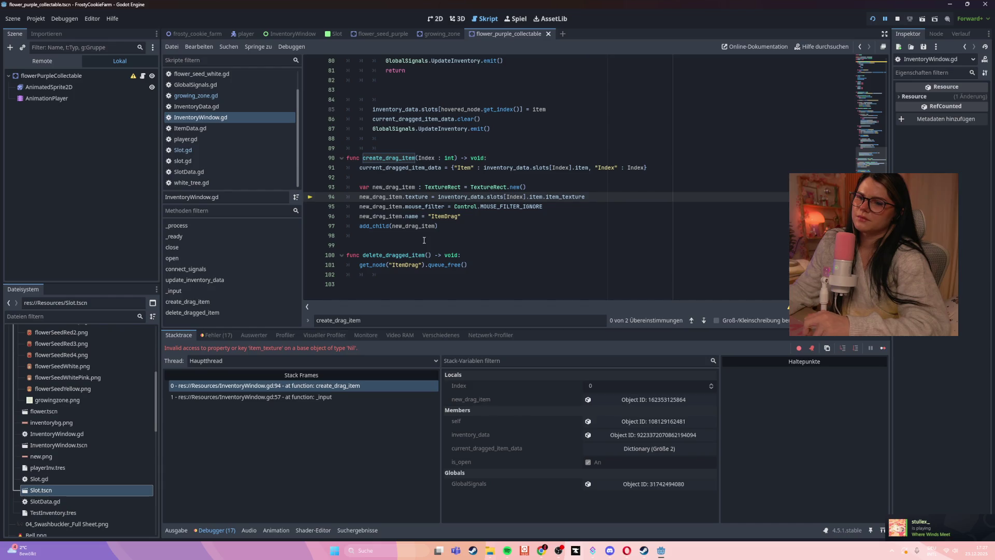
- Switch the bottom panel to the Ausgabe output log and place the caret at the end of line 86
click(179, 530)
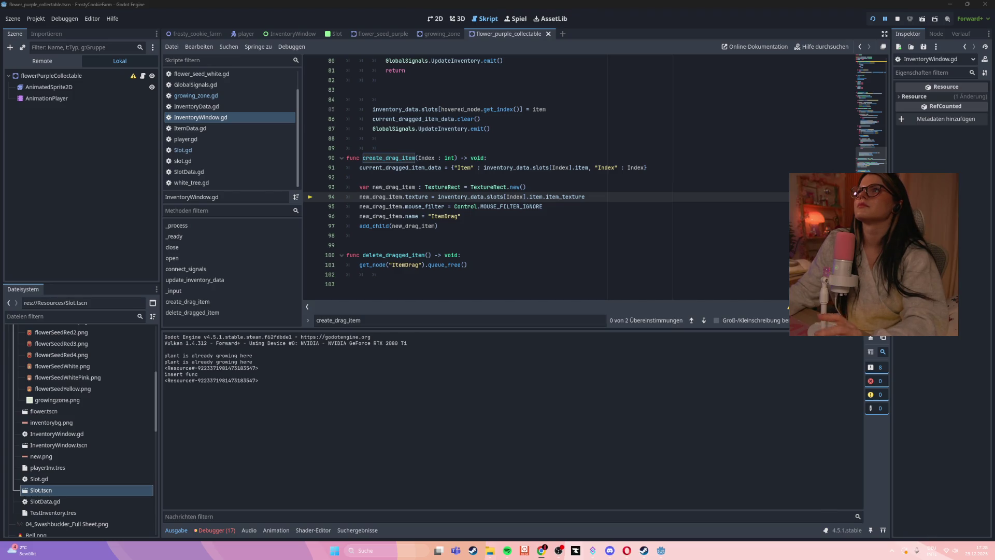
click(553, 117)
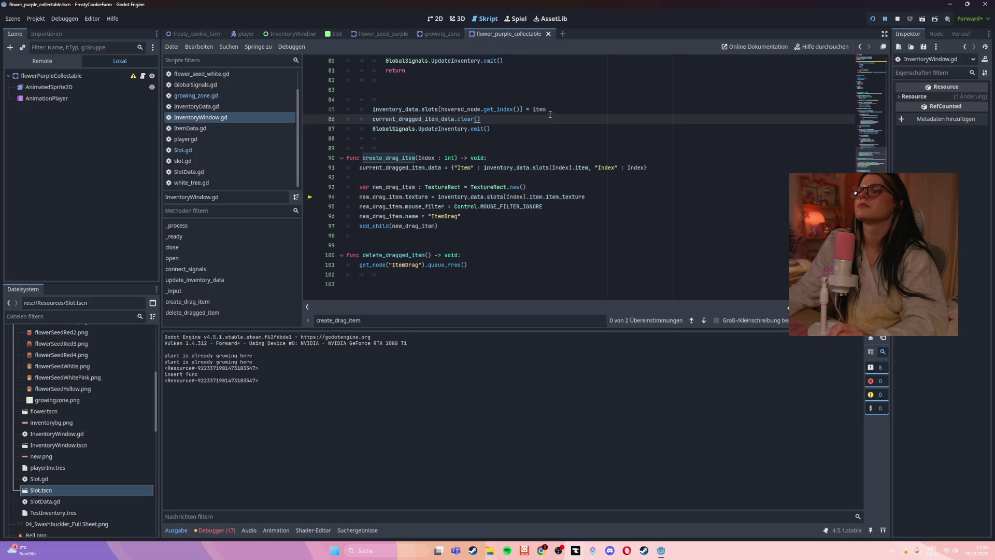
- Search InventoryWindow.gd for 'current_' and cycle matches up to the current_dragged_item_data declaration
scroll(460, 149, up, 1)
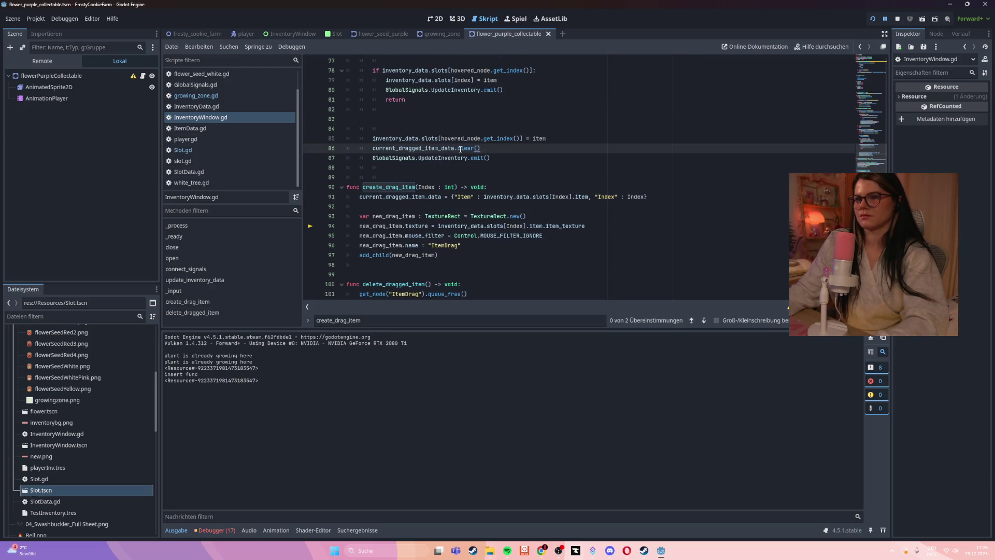
key(ctrl+f)
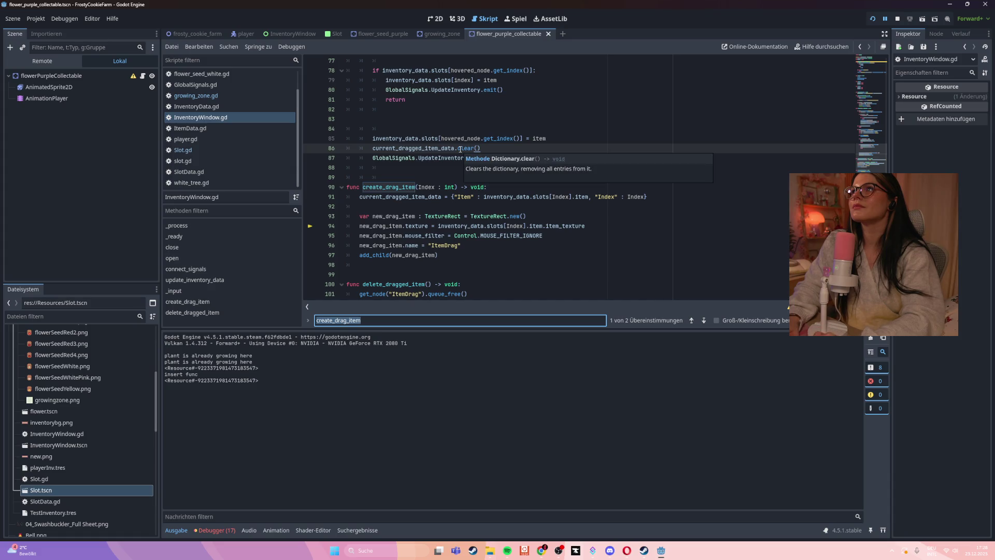
text(current)
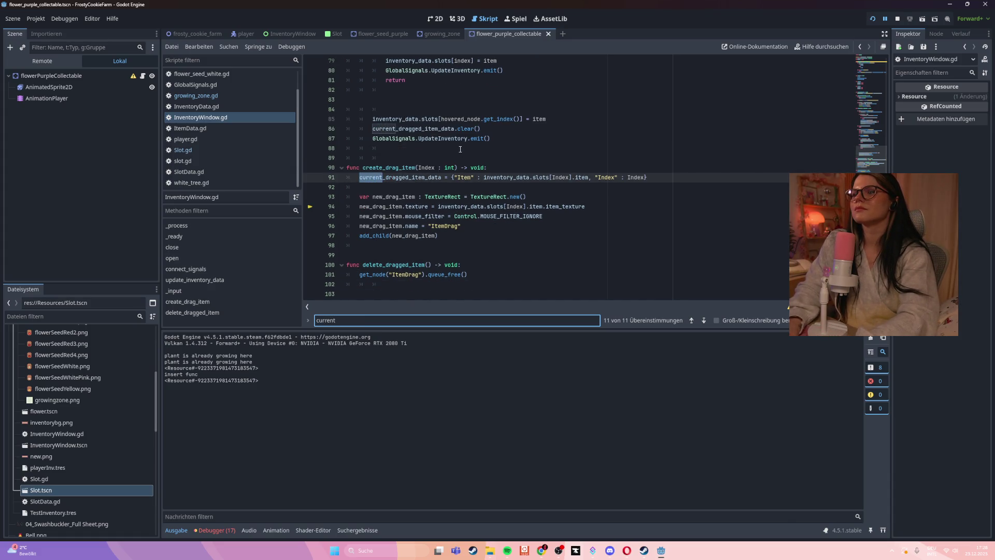
text(_item)
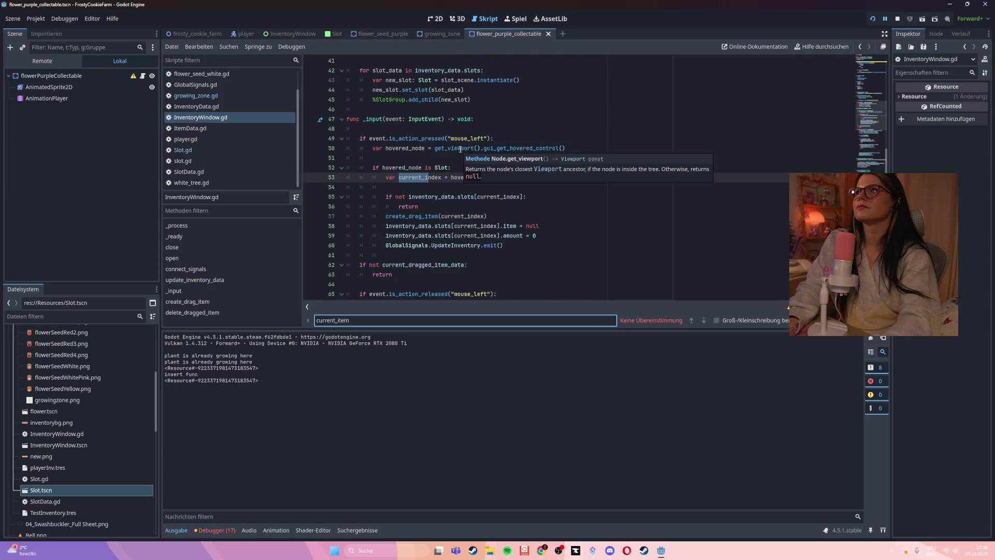
key(BackSpace)
key(BackSpace)
key(BackSpace)
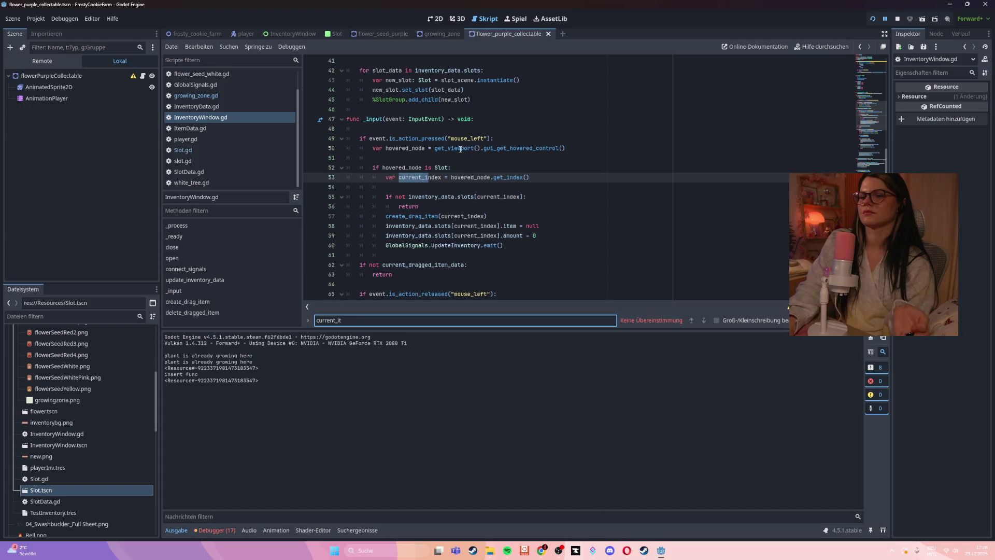
key(BackSpace)
key(Return)
key(Return)
key(Return)
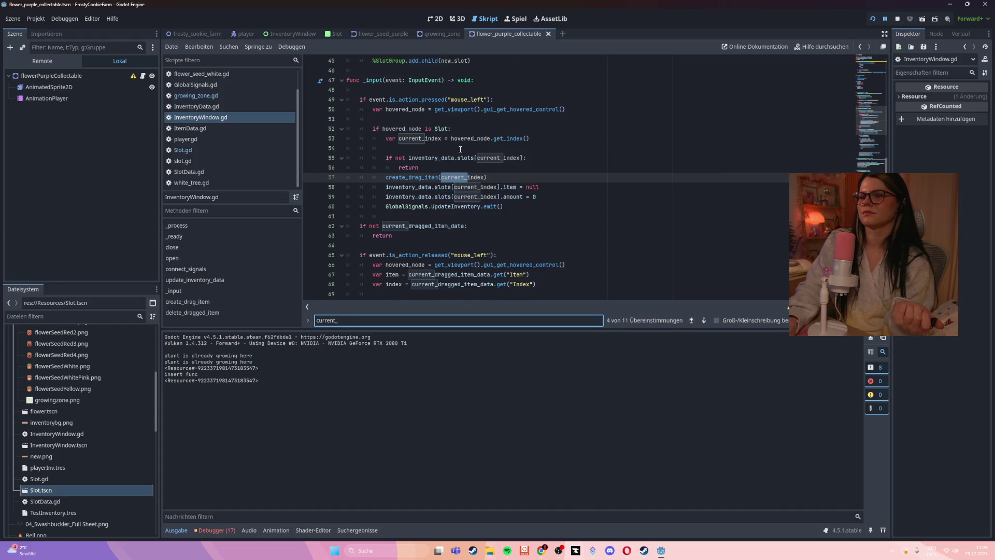
key(Return)
key(Return)
key(Return)
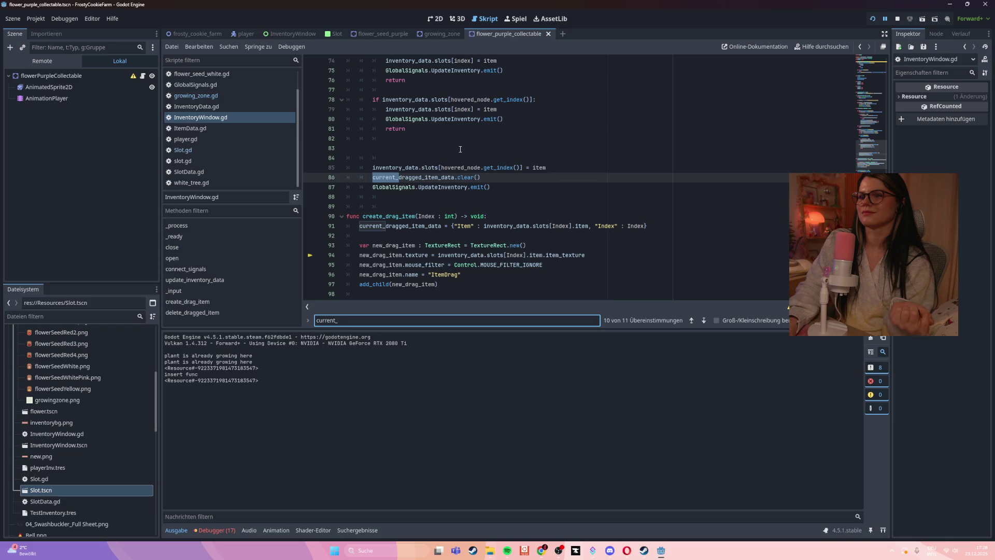
key(Return)
key(Return)
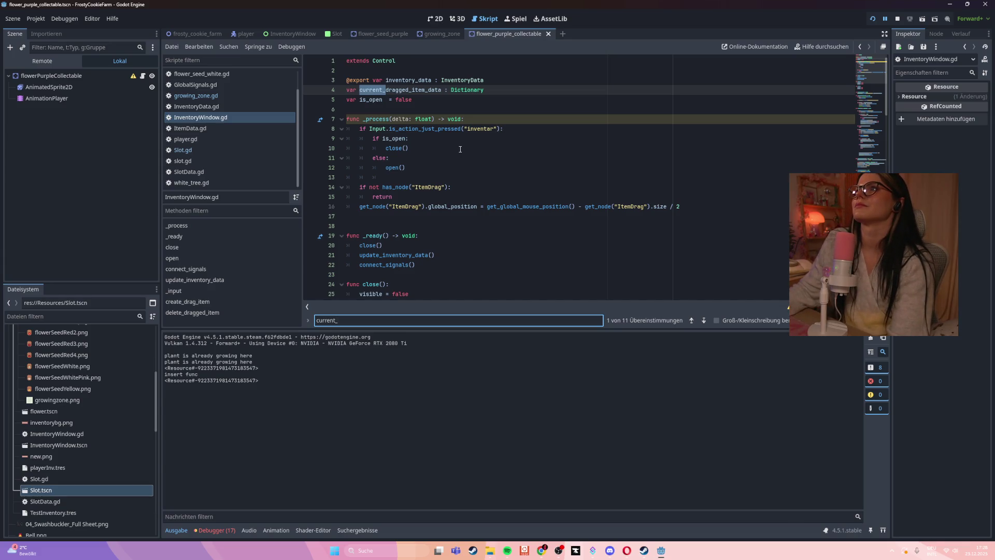
- In Slot.gd, select the update_ui call inside set_slot to check how it is invoked
click(237, 150)
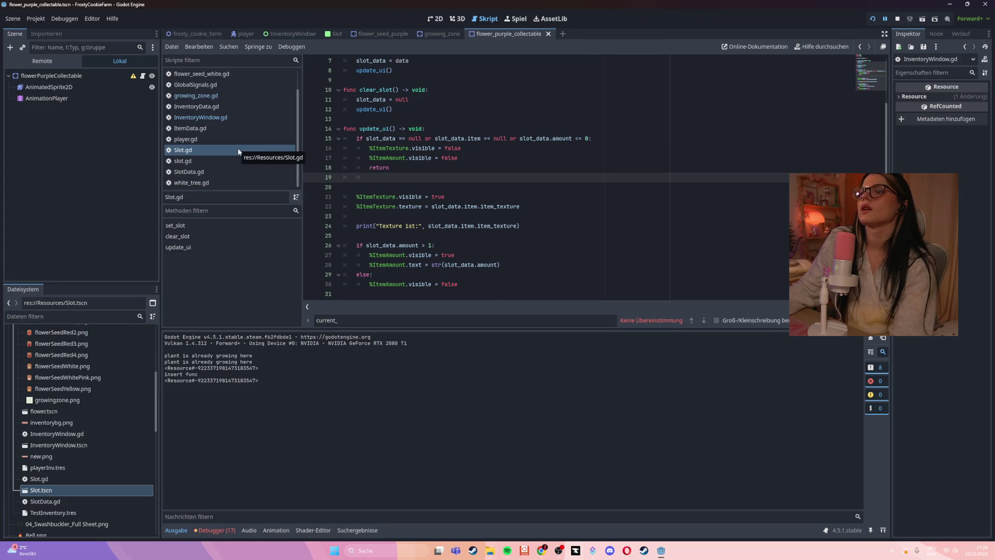
scroll(534, 215, up, 2)
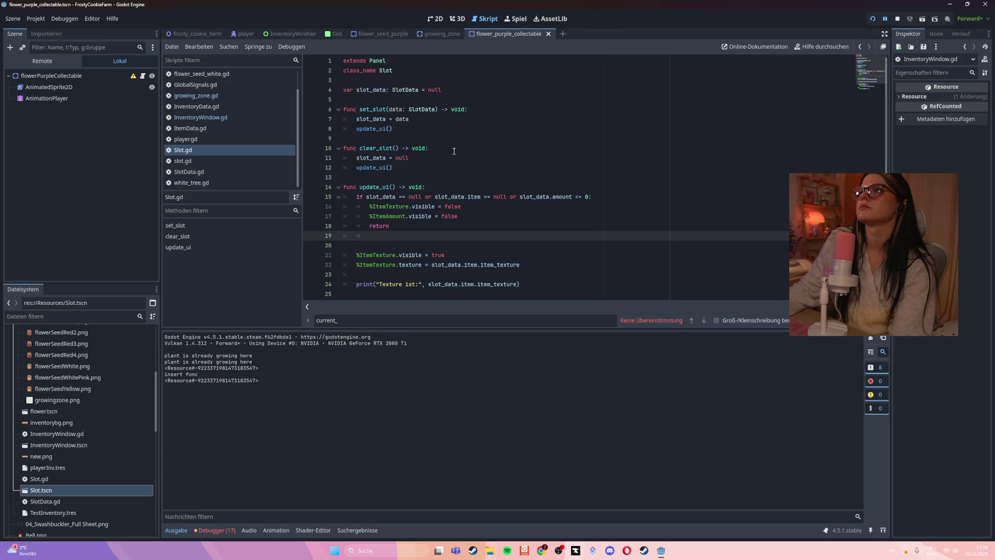
double_click(383, 132)
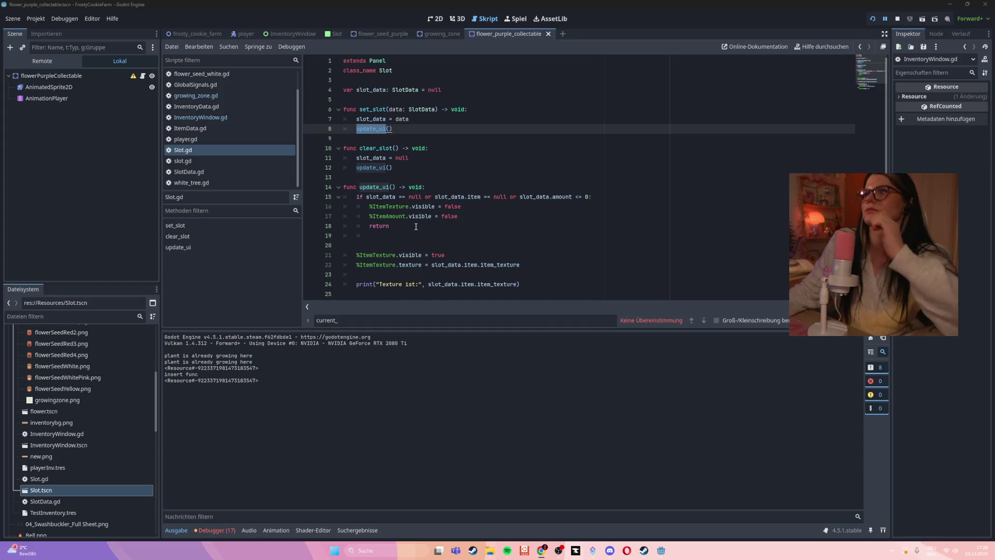
- Go back to InventoryWindow.gd, then open SlotData.gd with its item and amount fields
key(alt+Left)
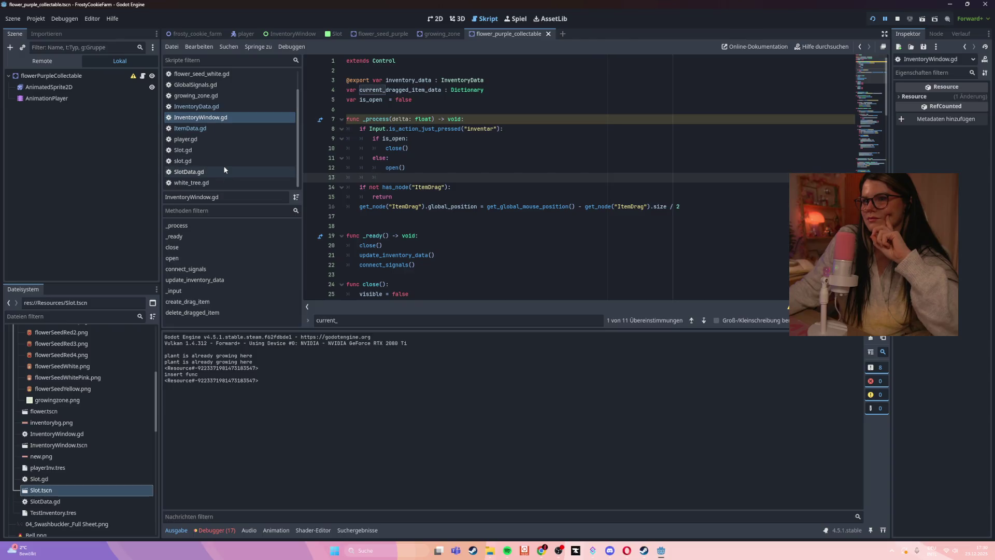
click(229, 149)
click(225, 170)
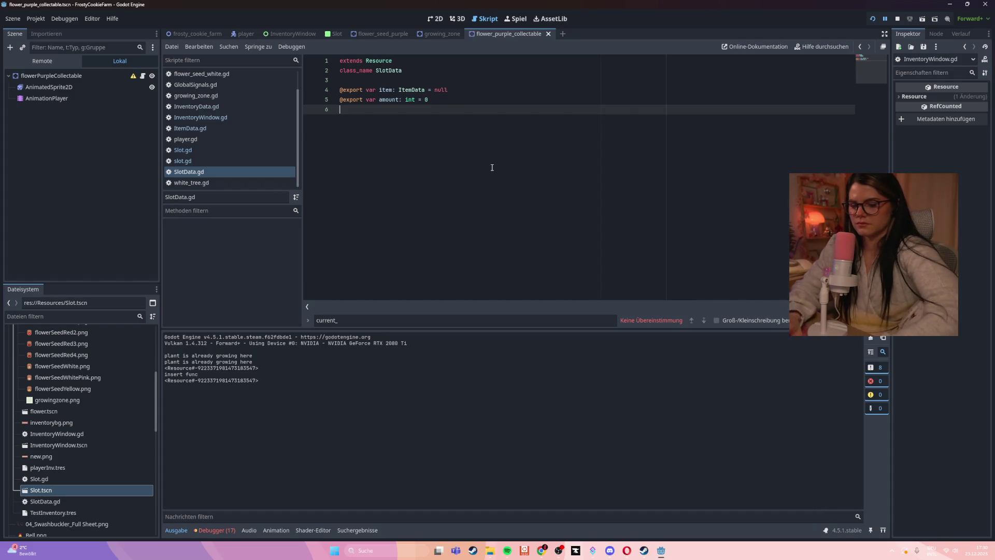
- Run a project-wide Find in Files for new_slot.current_item, which returns 0 matches
key(ctrl+shift+f)
text(n)
text(_slot.current_)
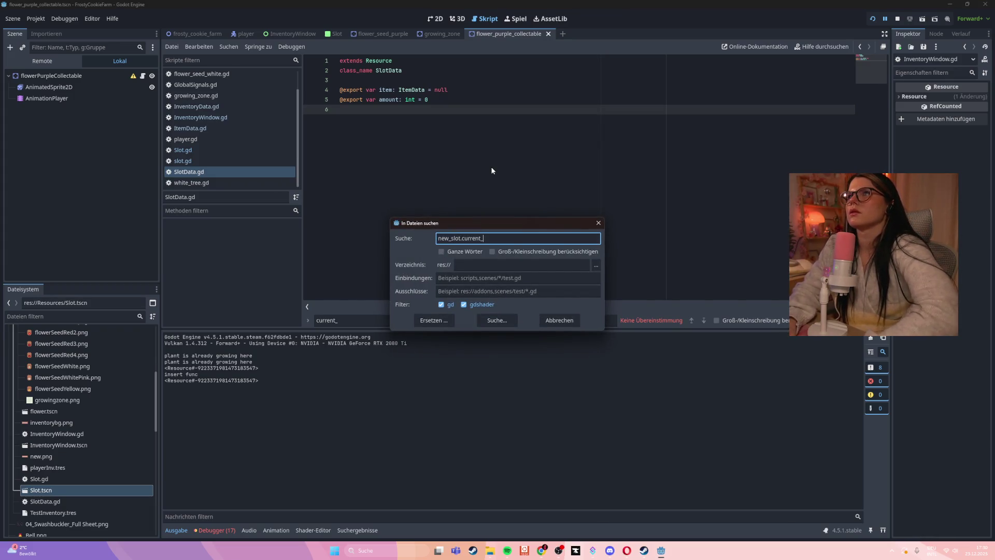
text(item)
key(Return)
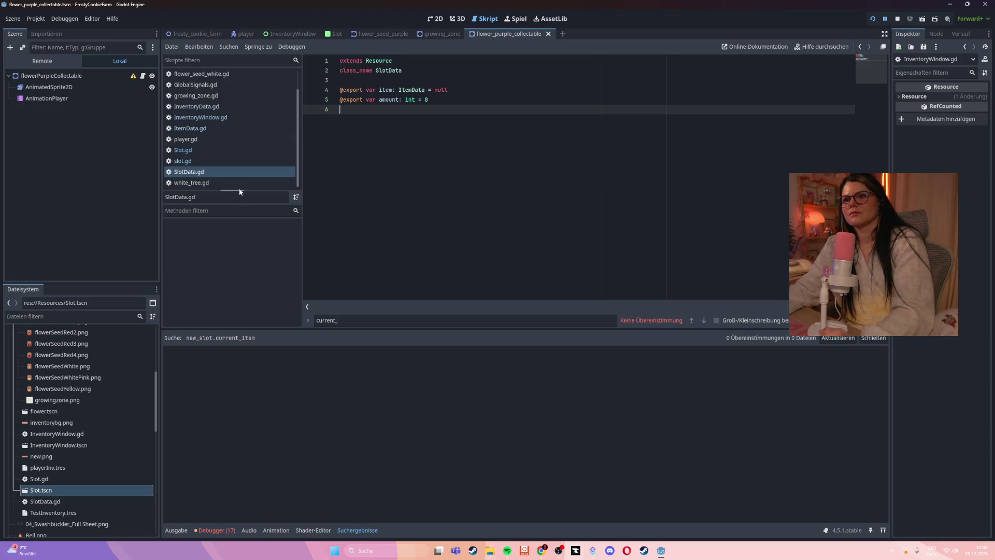
- Browse the growing_zone, InventoryData, flower_seed_white, player, SlotData, slot.gd and Slot.gd scripts
scroll(238, 187, up, 2)
click(240, 123)
scroll(498, 176, up, 13)
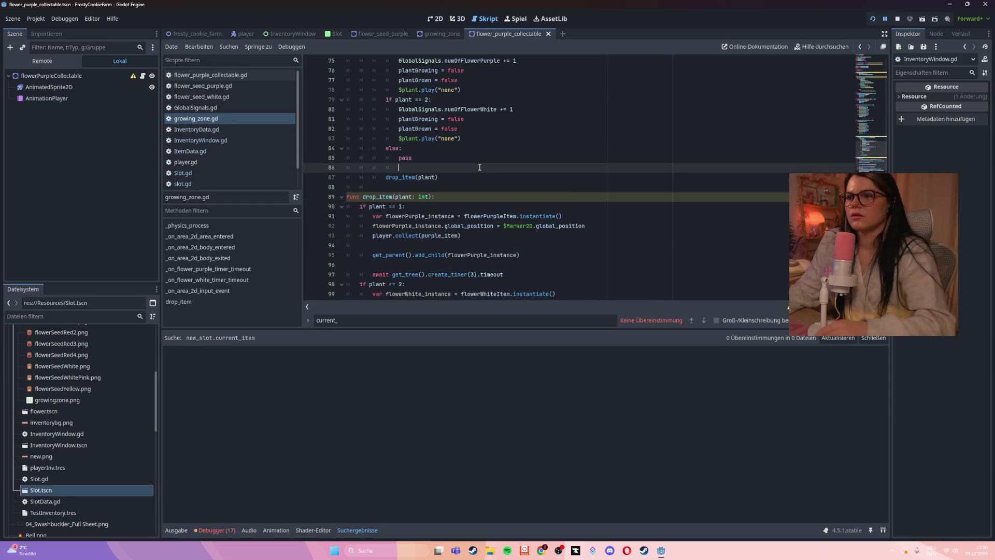
scroll(525, 186, up, 11)
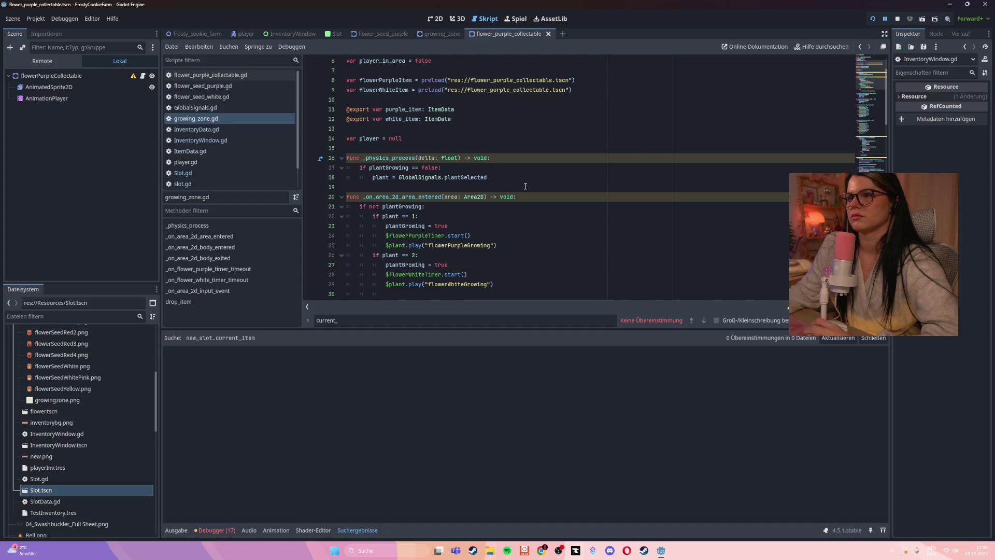
scroll(526, 186, up, 2)
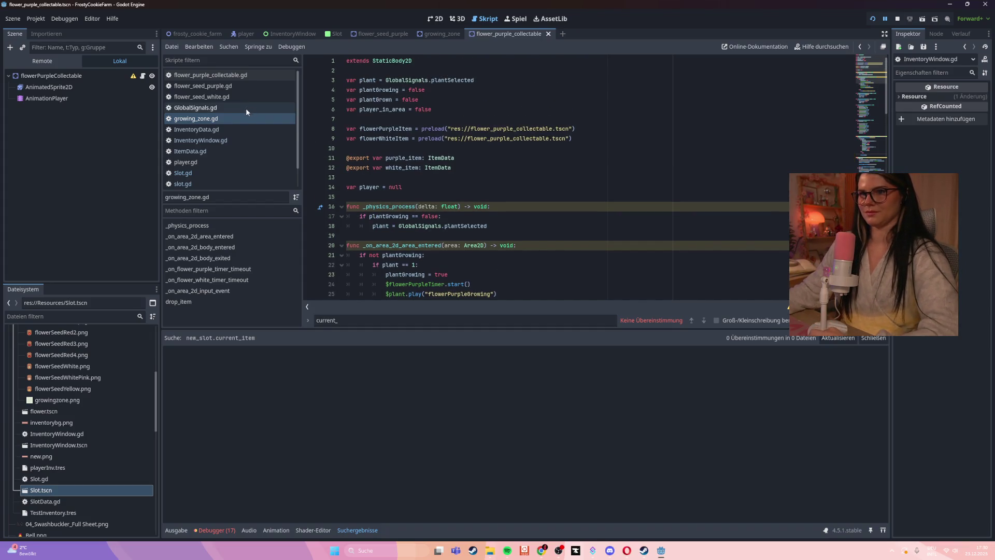
click(229, 129)
click(232, 96)
scroll(231, 101, down, 1)
click(210, 139)
click(225, 173)
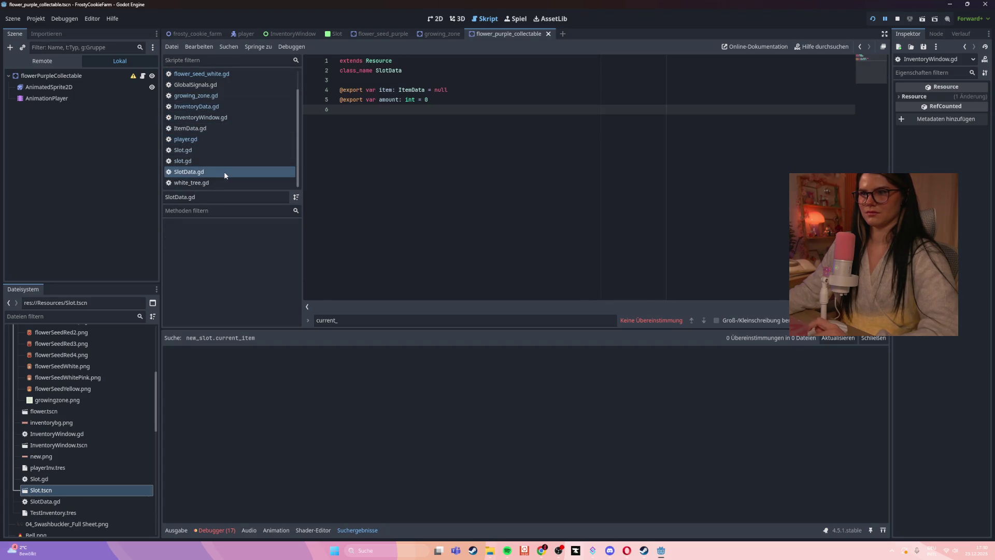
click(224, 163)
click(218, 149)
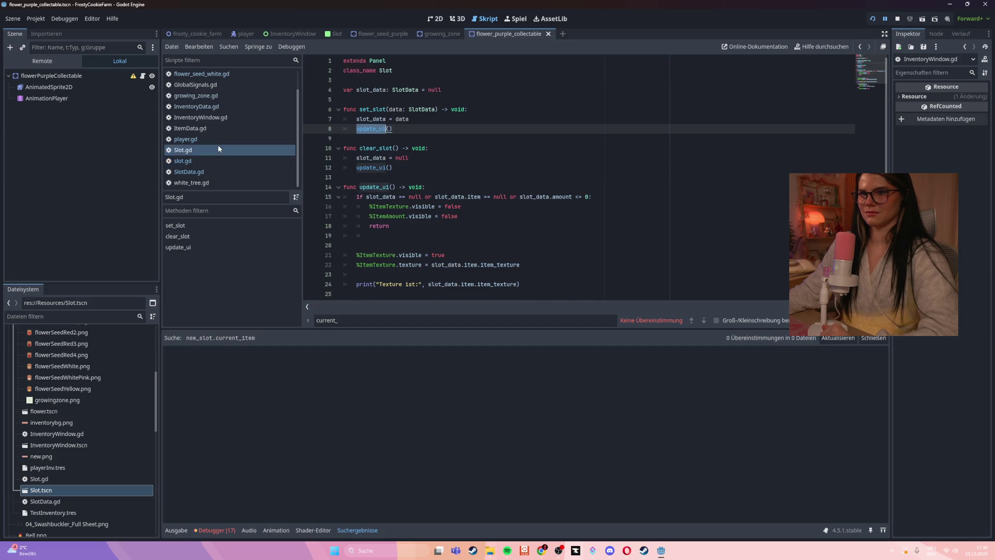
click(219, 138)
- Check ItemData.gd, then open InventoryWindow.gd at the update_inventory_data function
scroll(574, 212, up, 7)
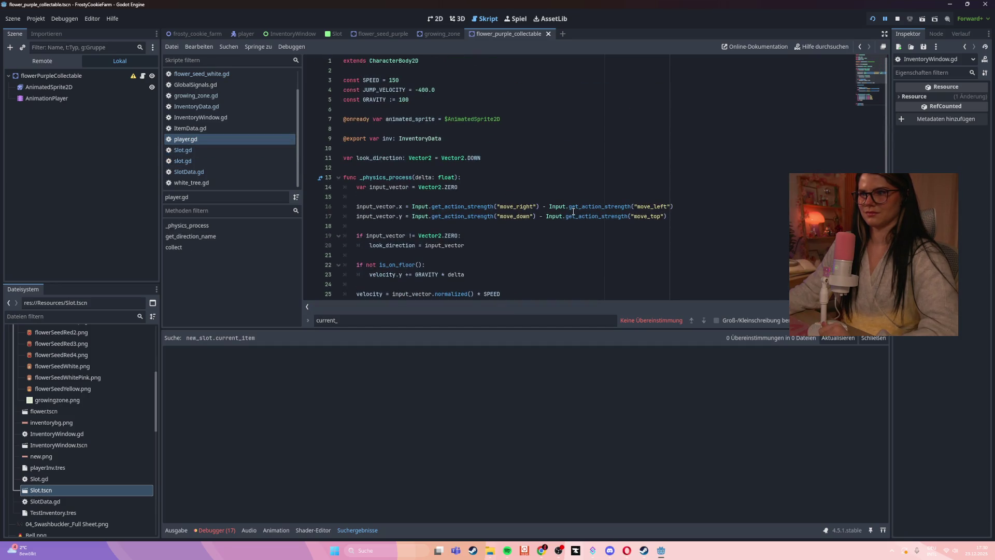
click(191, 128)
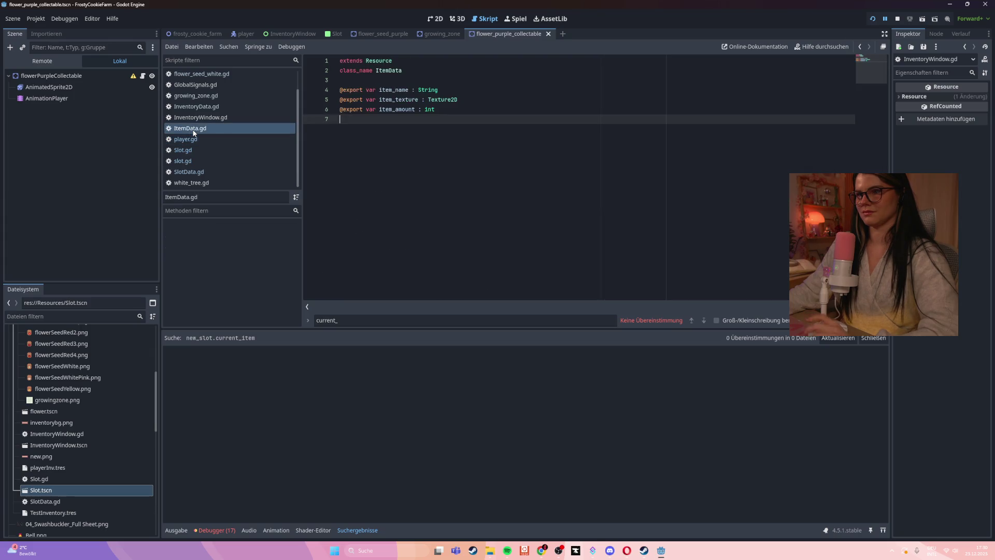
click(198, 117)
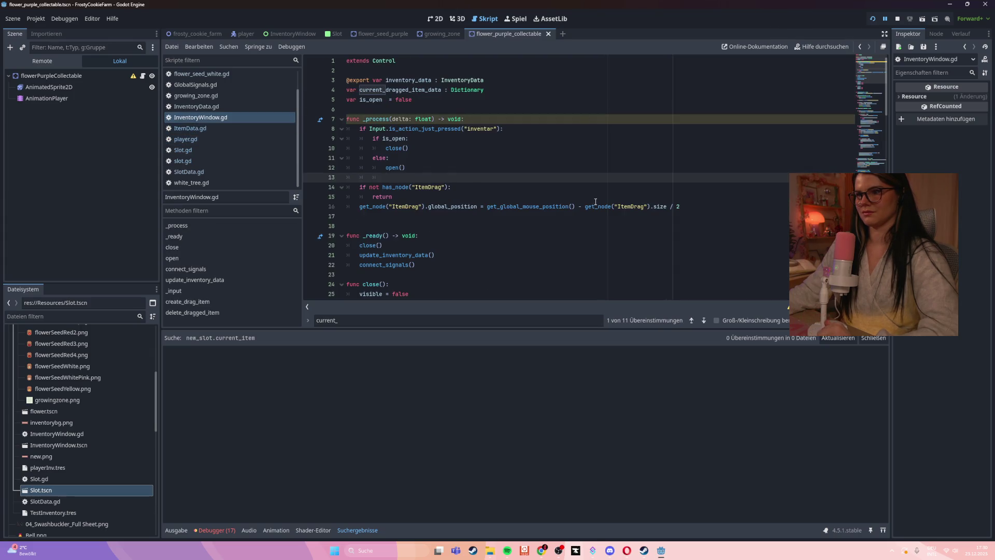
scroll(591, 199, down, 9)
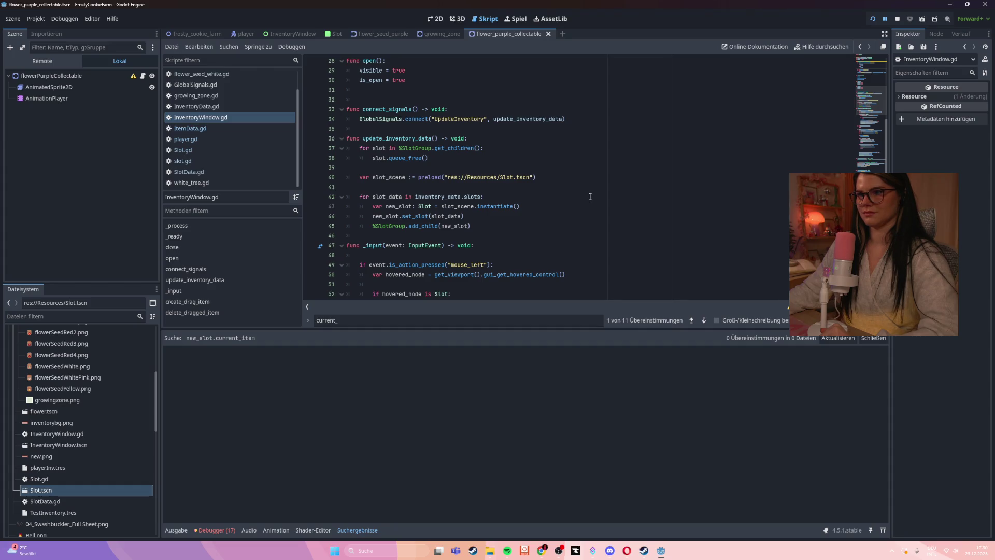
mouse_move(417, 162)
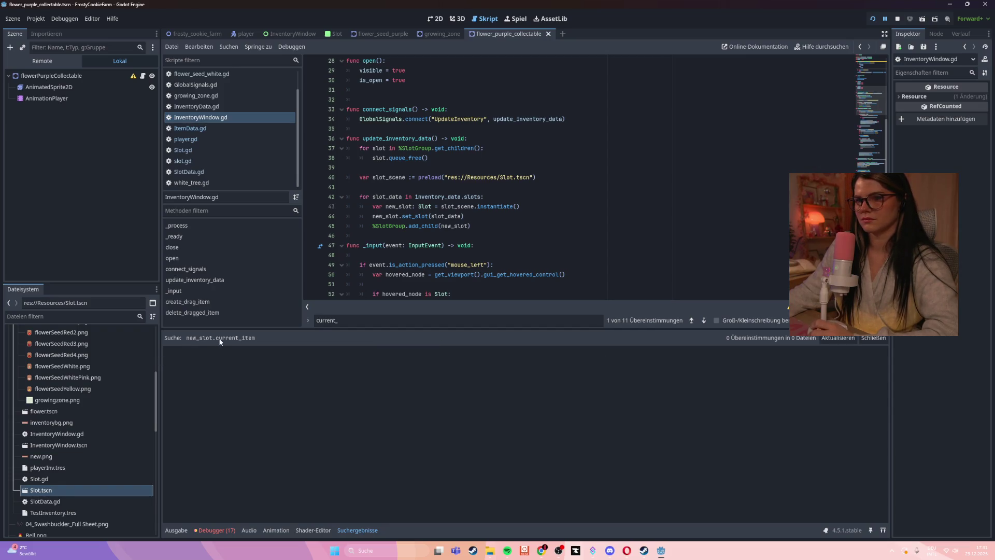
- Search all project files for current_Item, which finds no matches
key(ctrl+f)
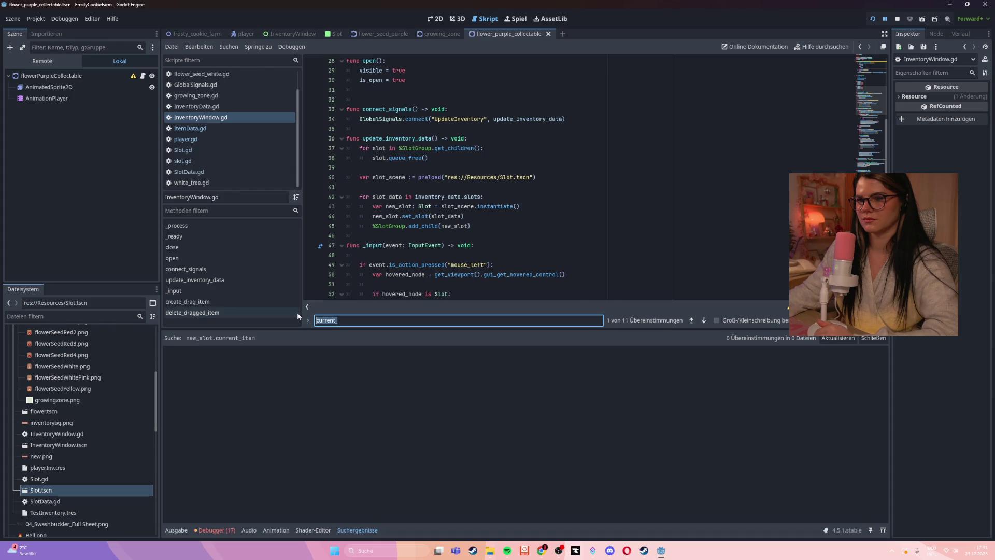
key(BackSpace)
key(ctrl+shift+f)
text(current_Item)
key(Return)
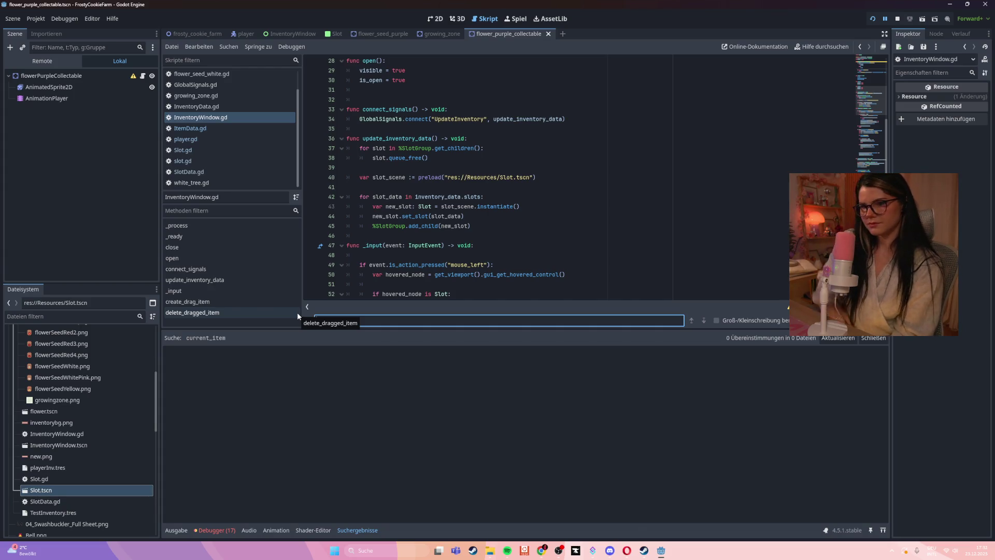
- Close the Search Results panel and place the caret on empty line 46 of InventoryWindow.gd
click(446, 226)
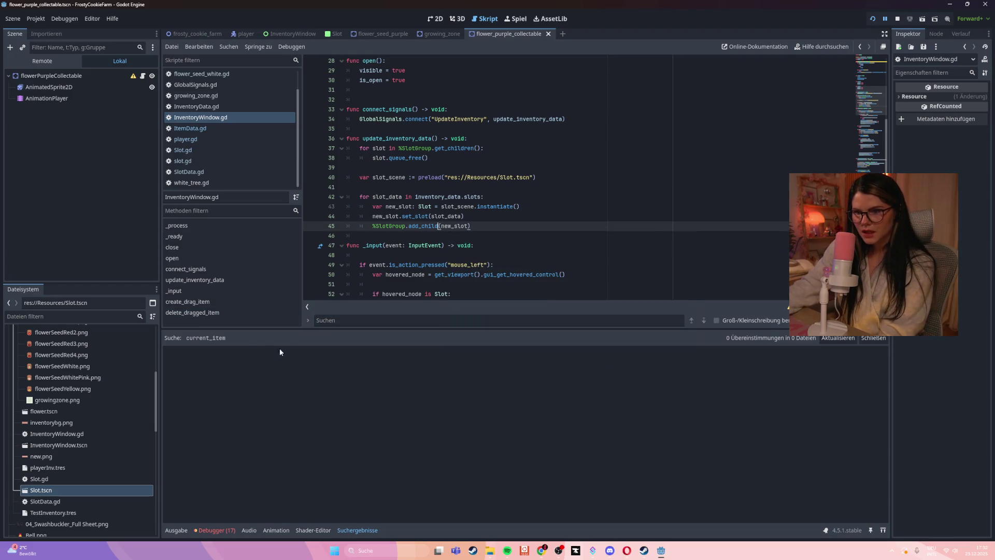
click(874, 337)
click(540, 233)
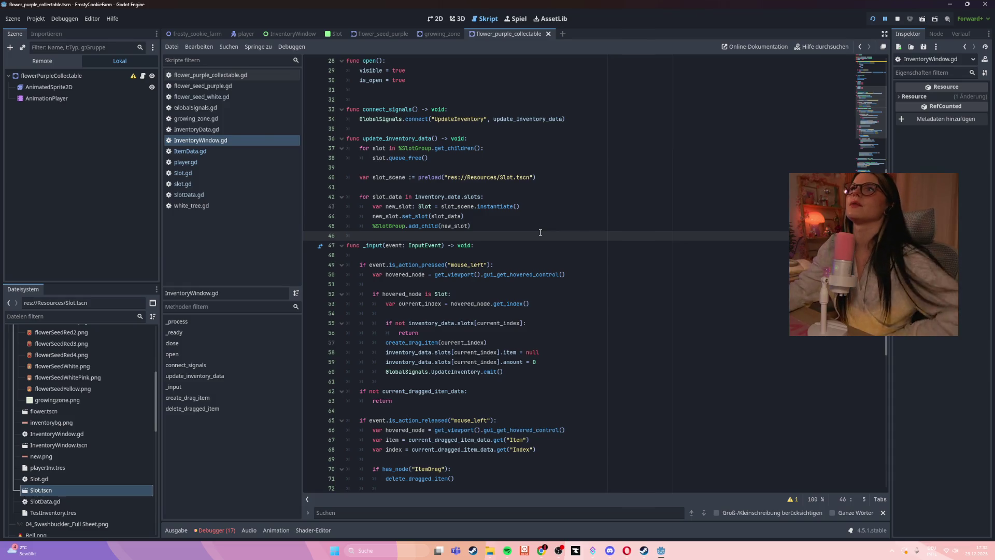
- Look over the ItemData.gd, player.gd and Slot.gd scripts
click(219, 151)
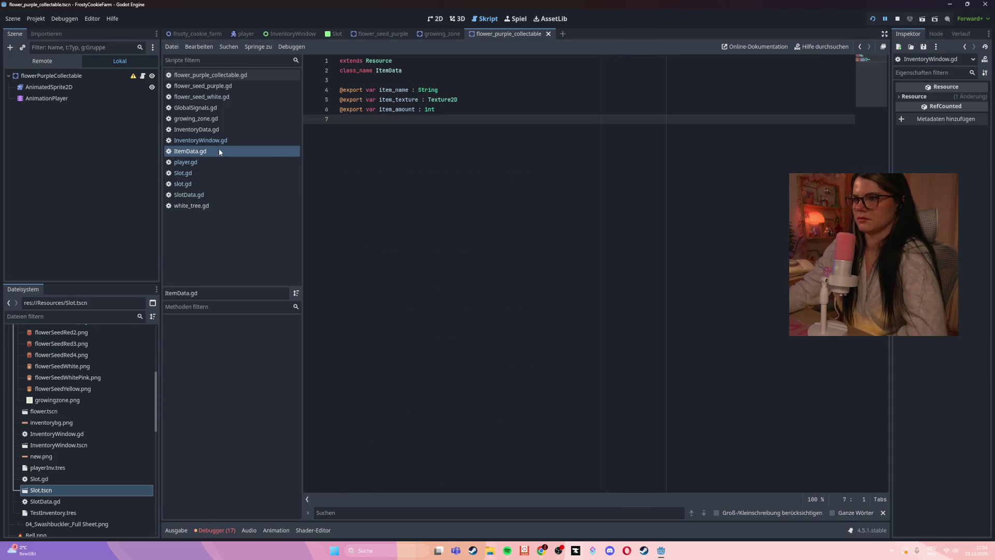
click(215, 162)
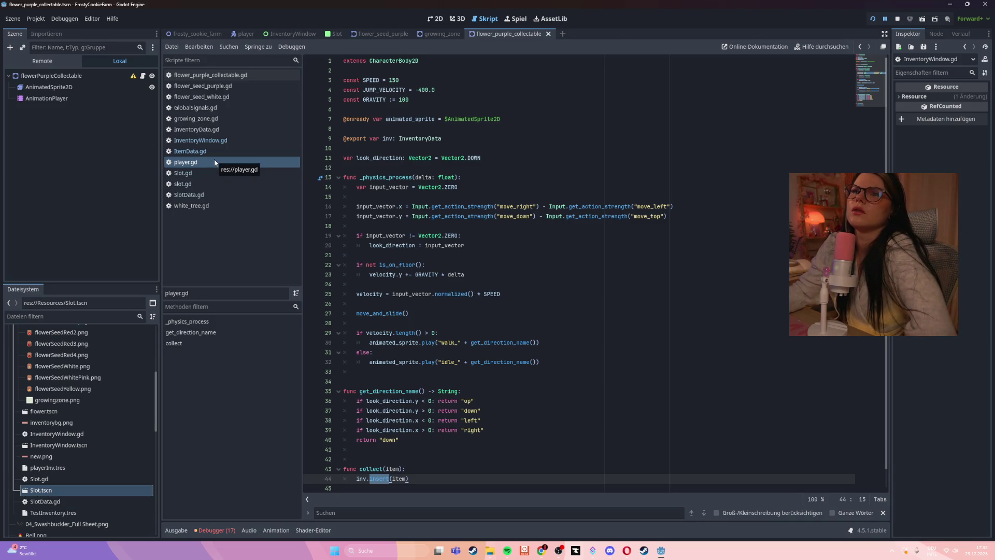
click(210, 175)
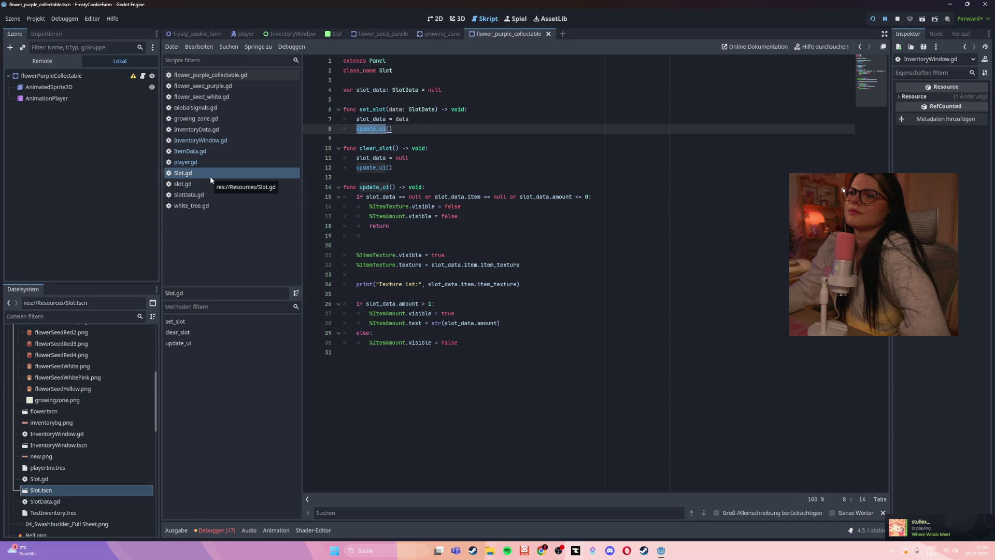
- Place the caret on empty line 13 of Slot.gd, then bring up the Godot 4 inventory tutorial in the browser
click(505, 176)
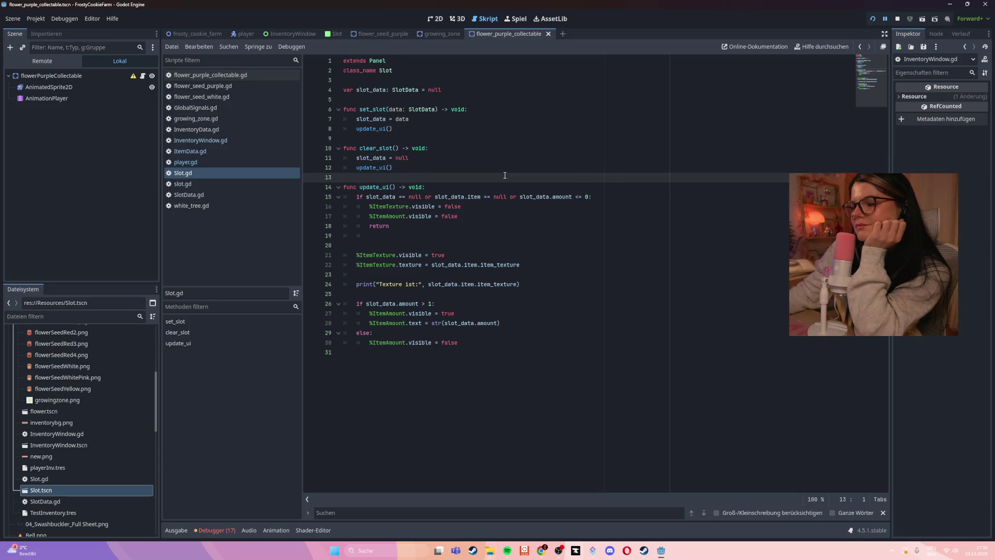
key(alt+Tab)
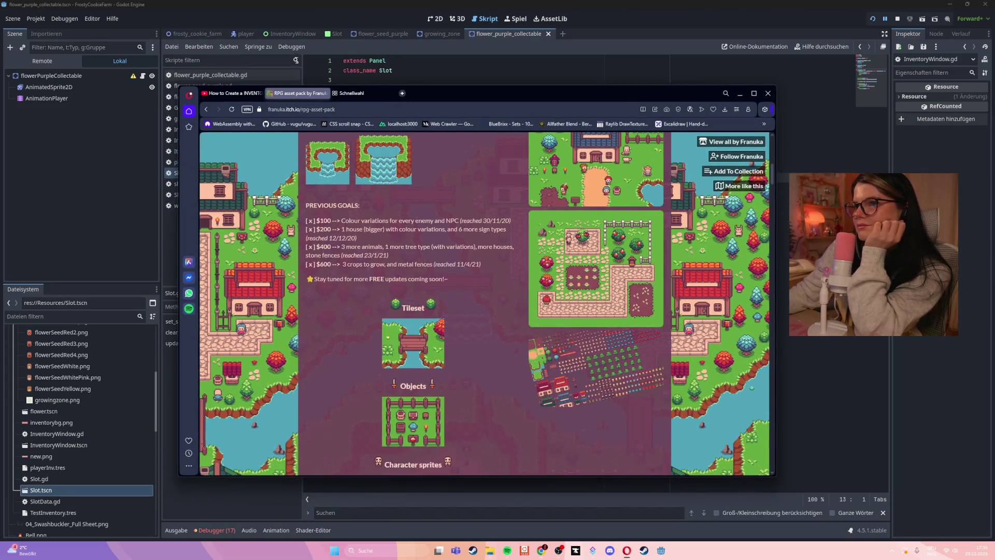
click(243, 94)
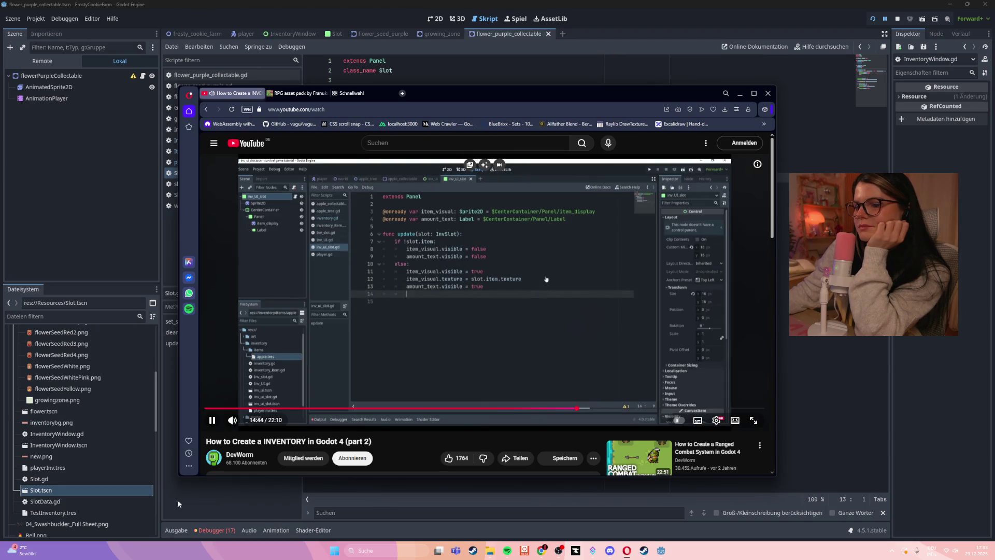
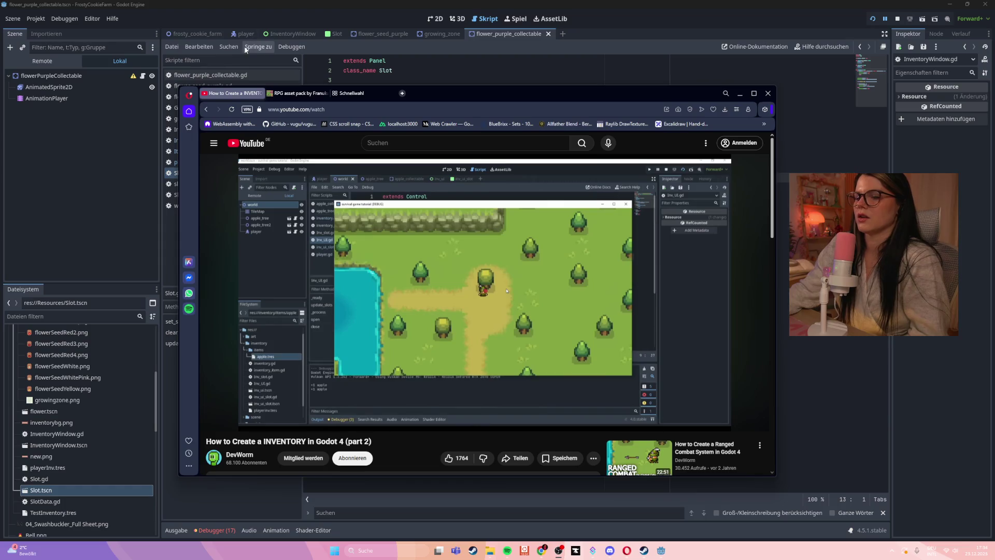
- Resume the part 2 video, expand its description and follow the Part 1 inventory tutorial link
click(478, 300)
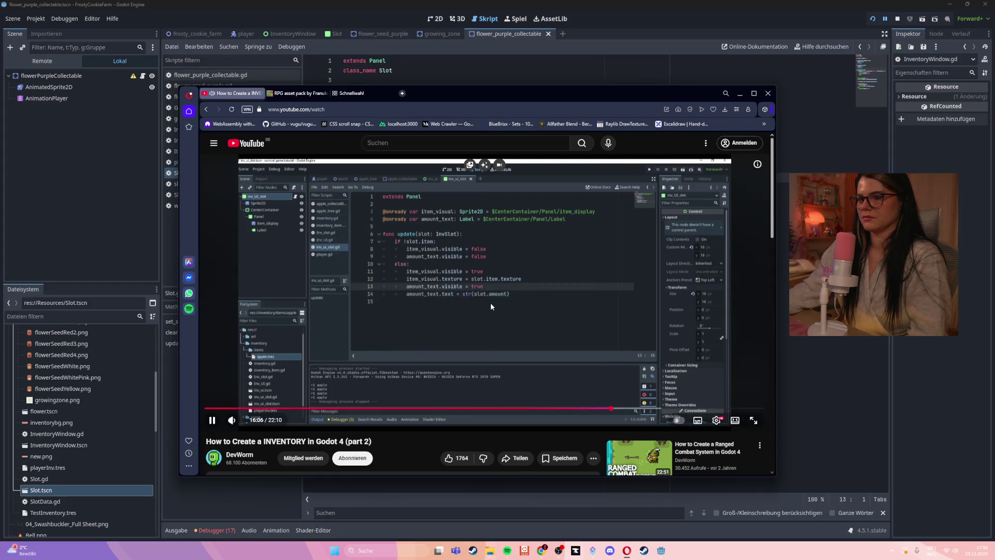
scroll(490, 303, down, 4)
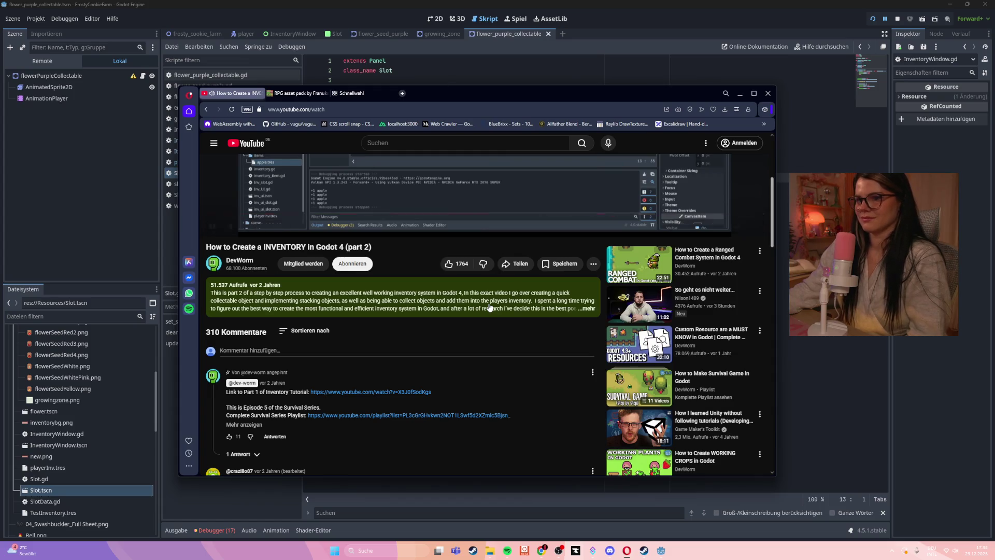
click(404, 309)
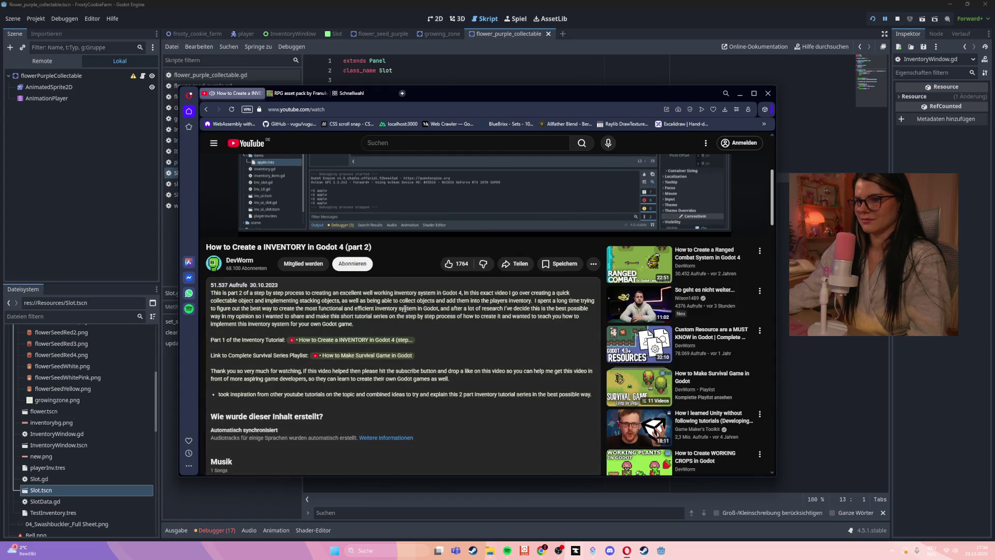
click(371, 339)
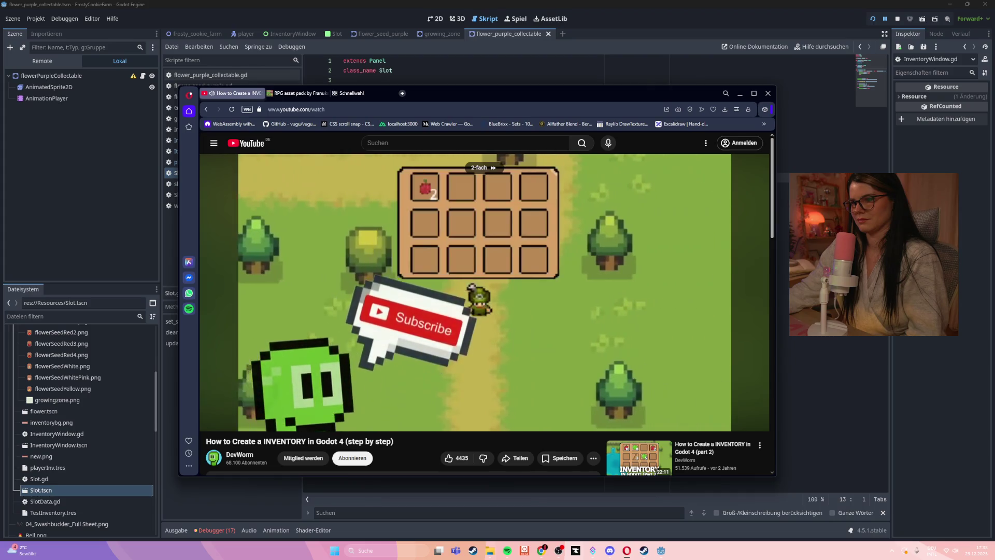
- Seek the part 1 tutorial through 1:11, 1:57 and 3:13, briefly pausing there
drag(485, 290, 227, 420)
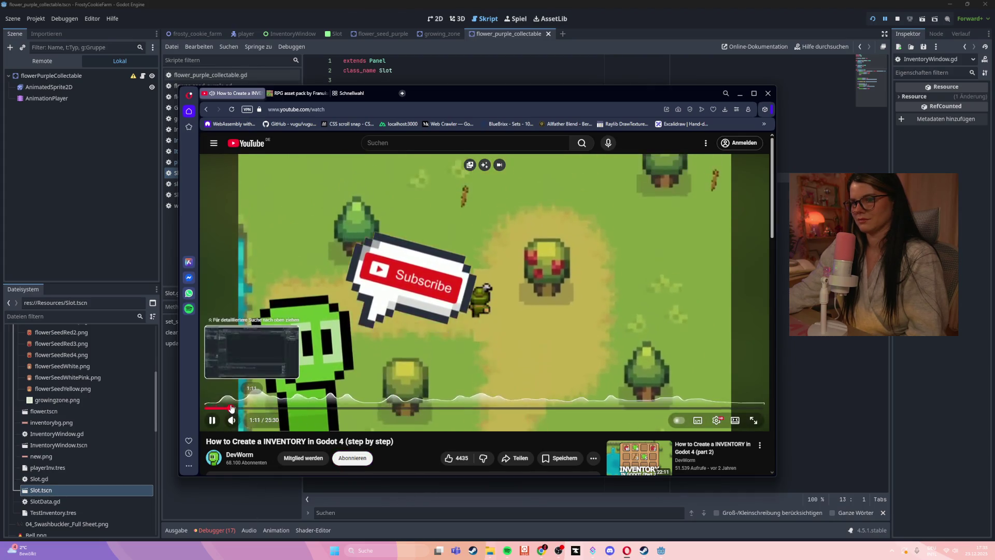
click(231, 408)
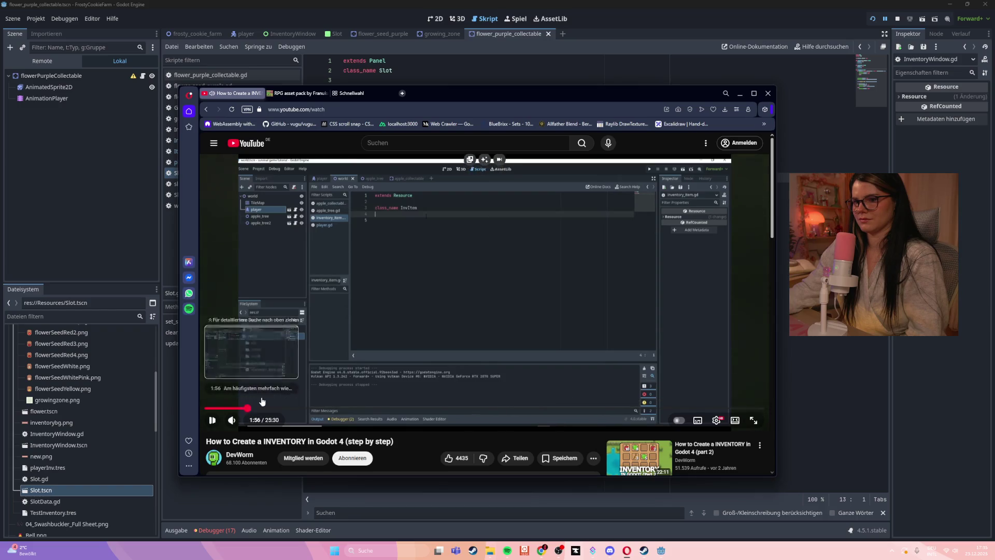
click(248, 409)
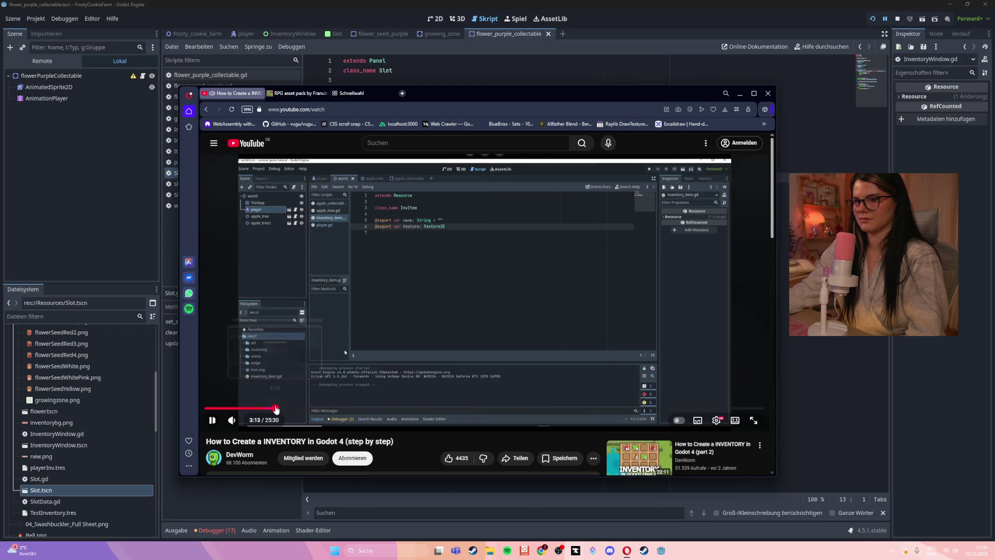
click(276, 409)
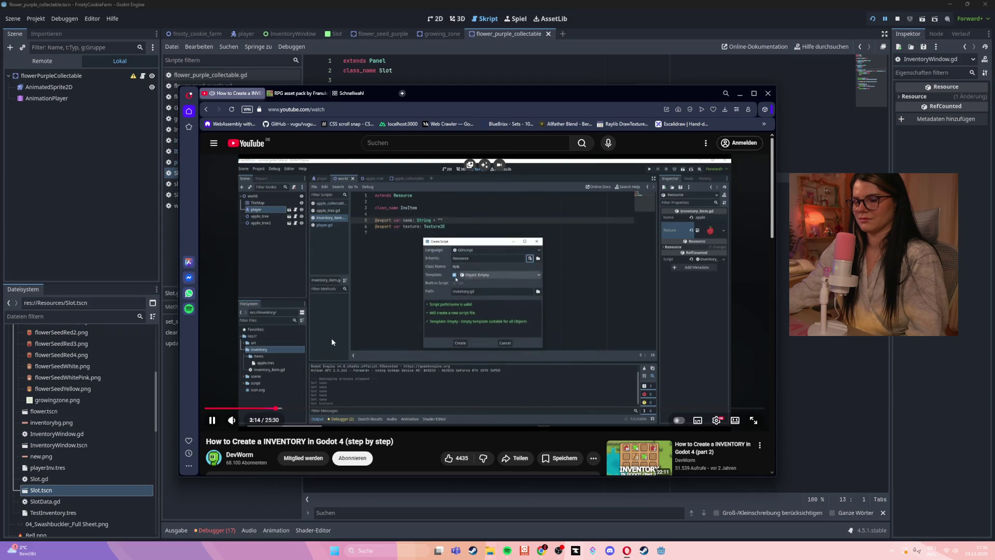
click(332, 341)
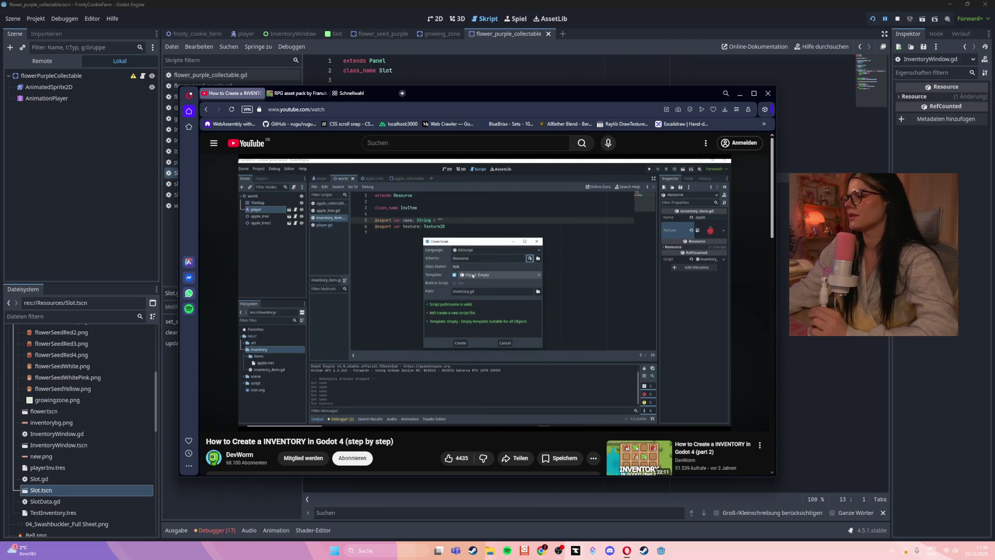
click(335, 315)
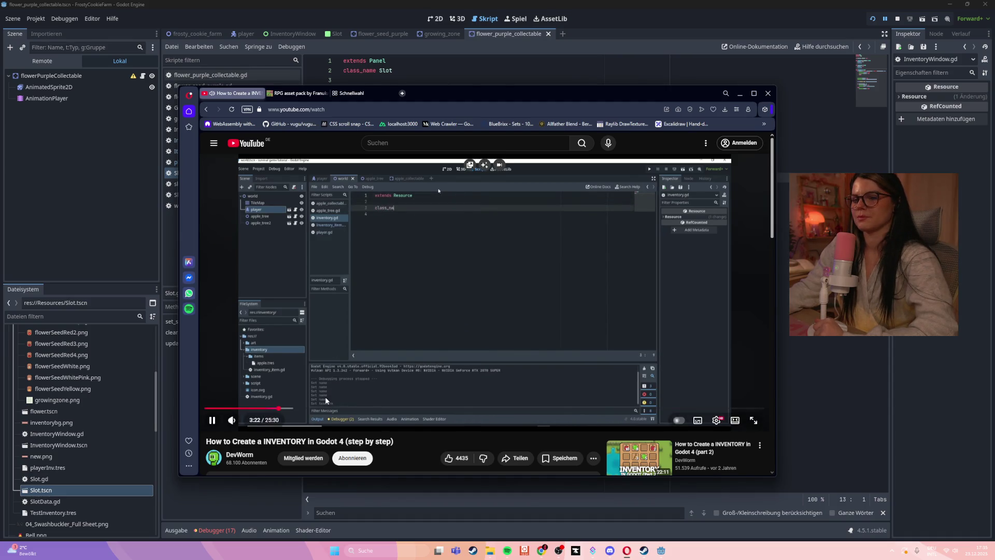
- Skip ahead from 5:00 to 17:09 and pause at 17:11 on the Panel slot script
click(314, 408)
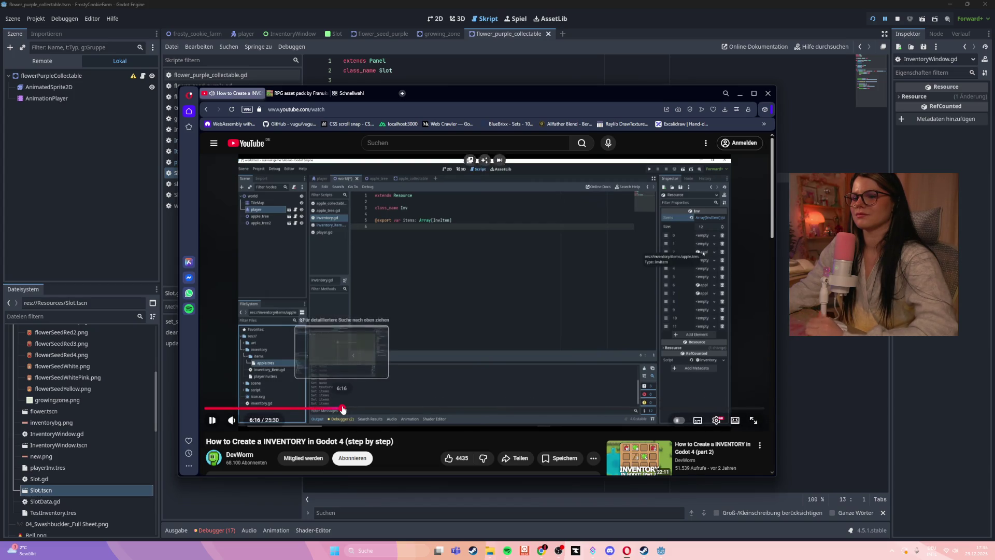
click(342, 408)
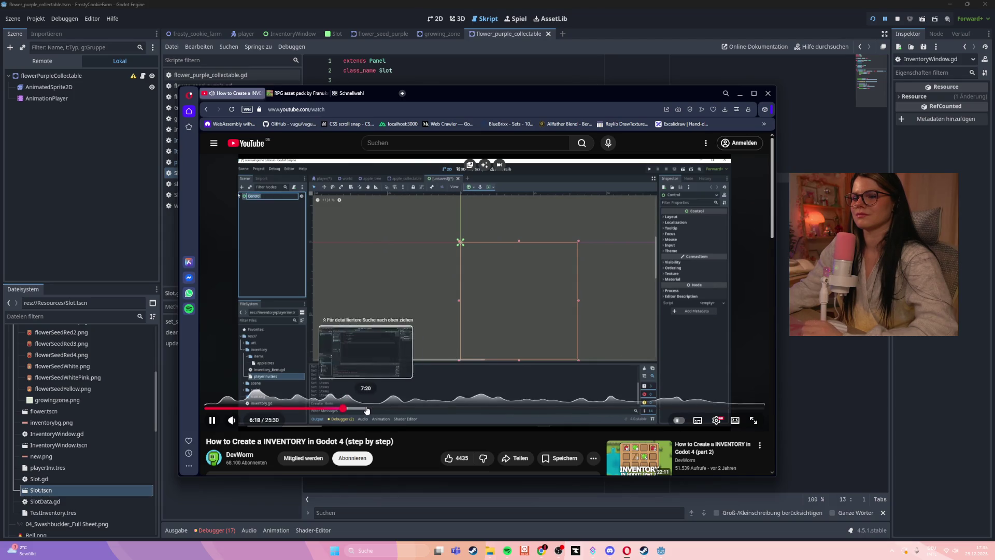
click(365, 408)
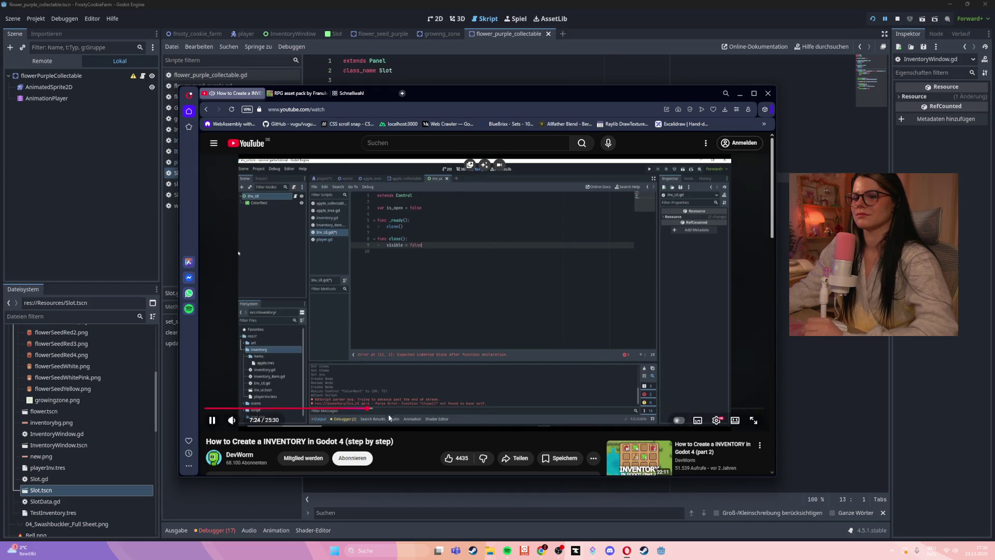
click(384, 409)
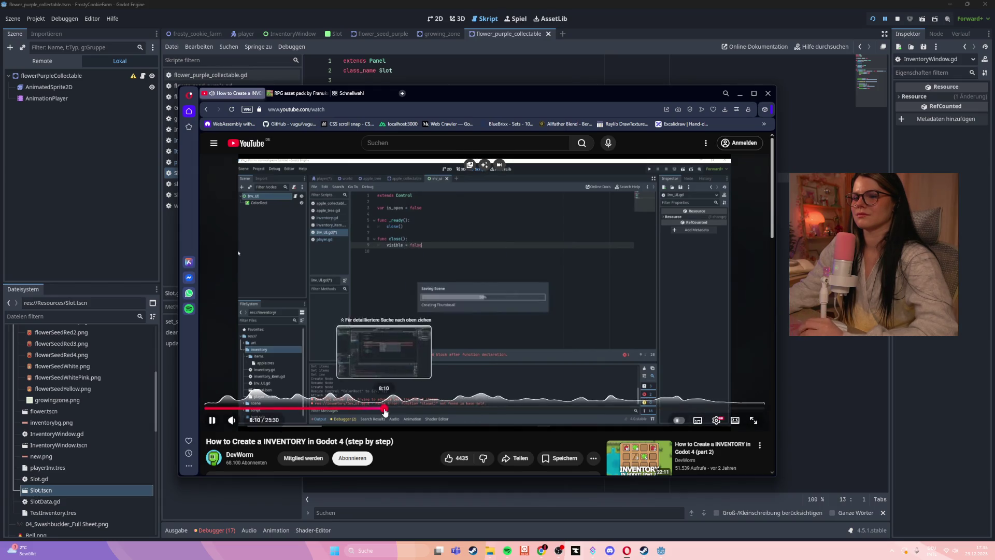
click(440, 410)
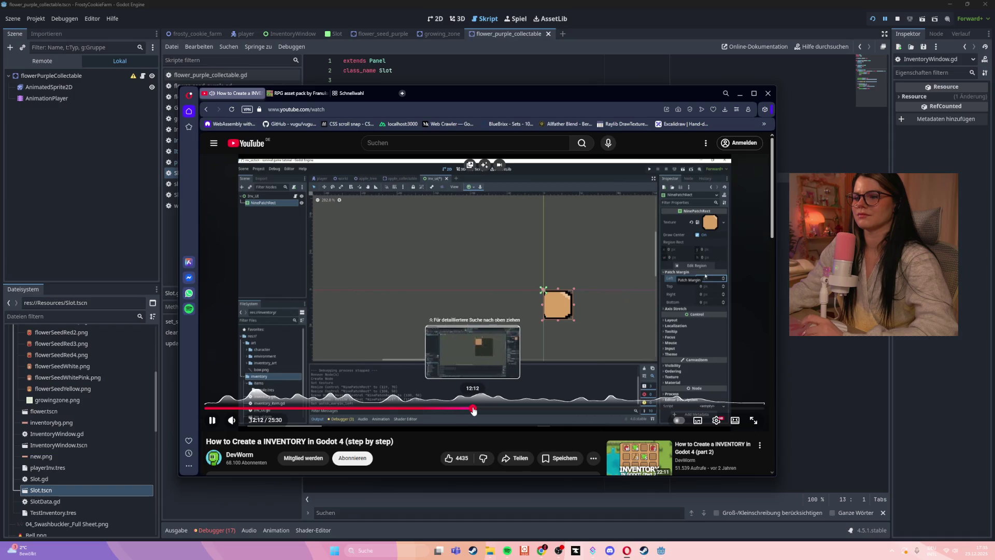
click(474, 409)
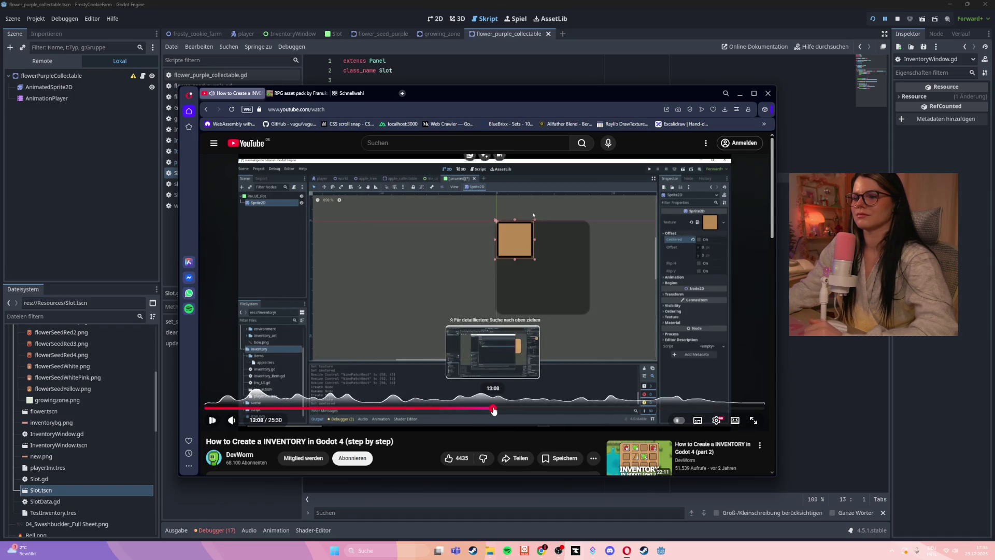
click(521, 410)
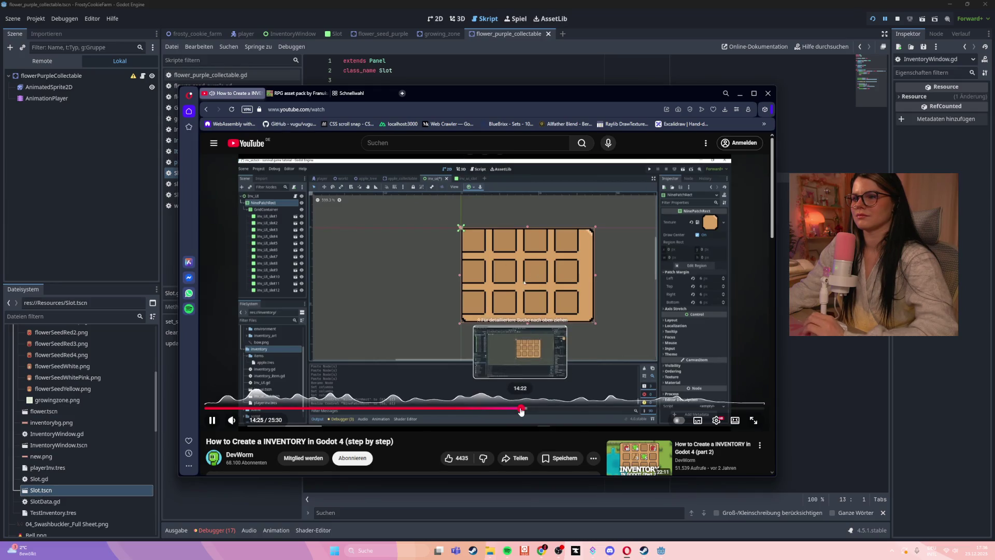
click(553, 409)
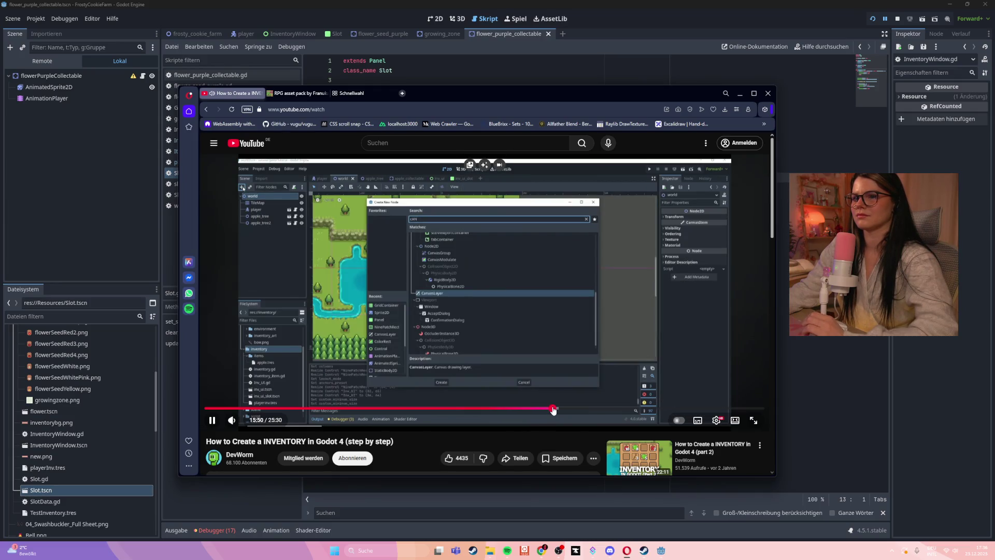
click(581, 411)
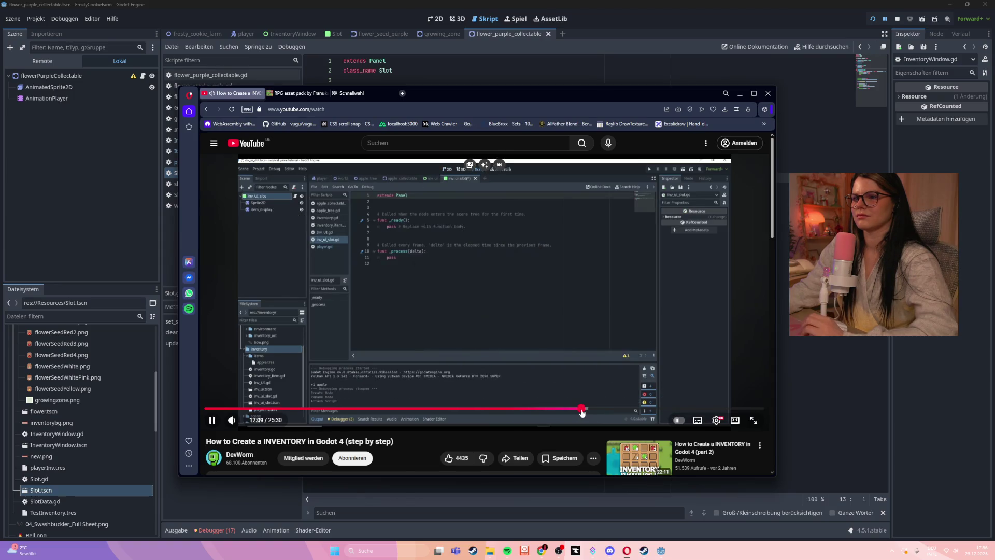
click(523, 297)
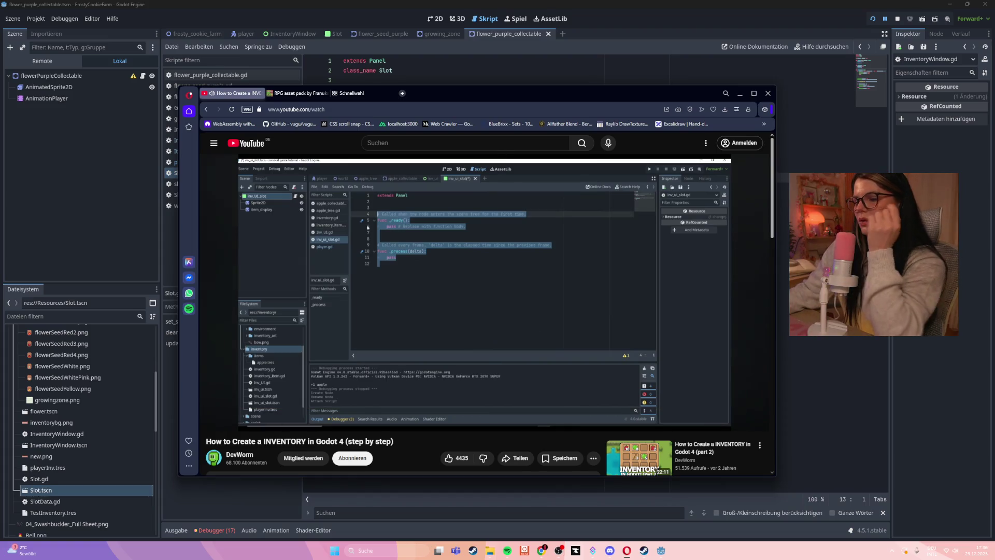
click(400, 551)
- Launch Visual Studio Code from Windows search, close both WSL update consoles, and switch to it
text(visual Studio Code)
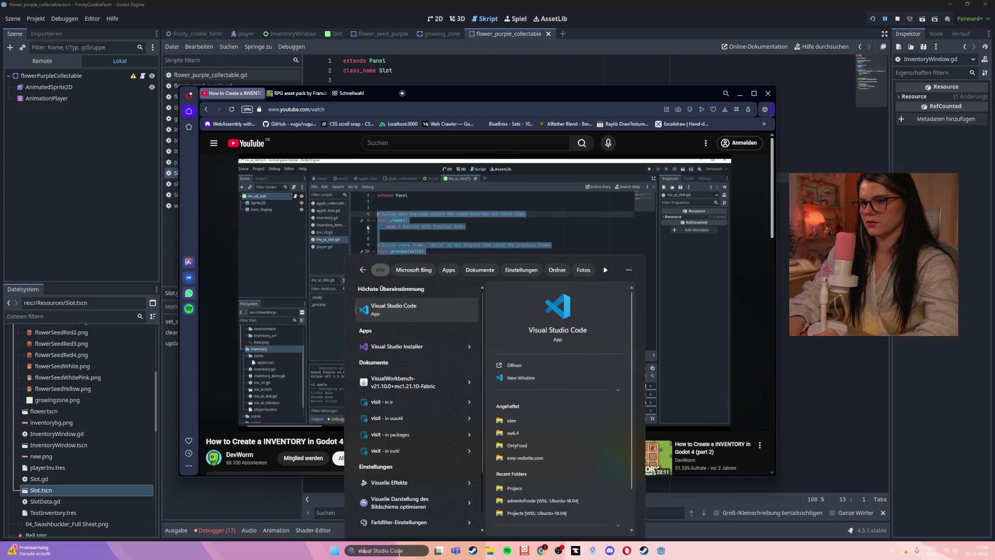
key(Return)
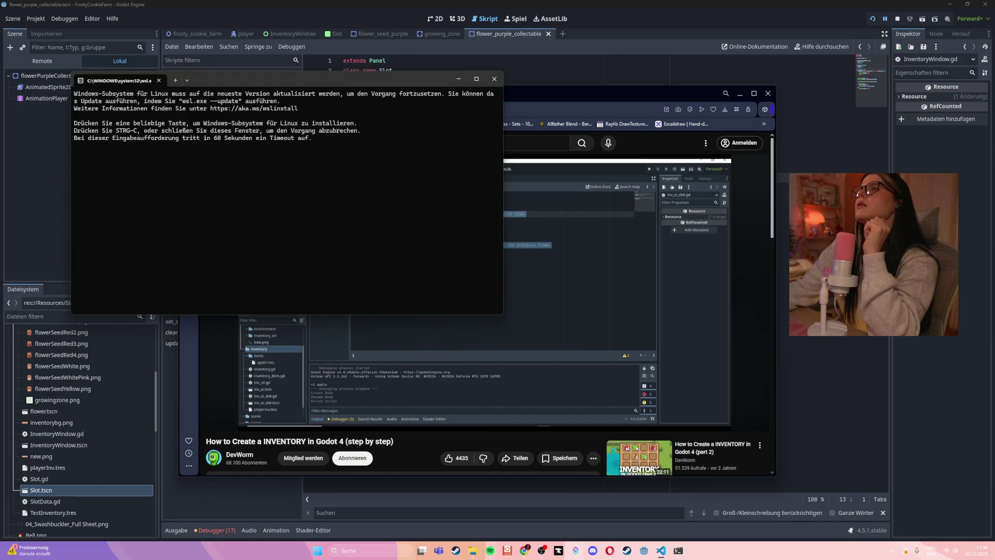
click(494, 79)
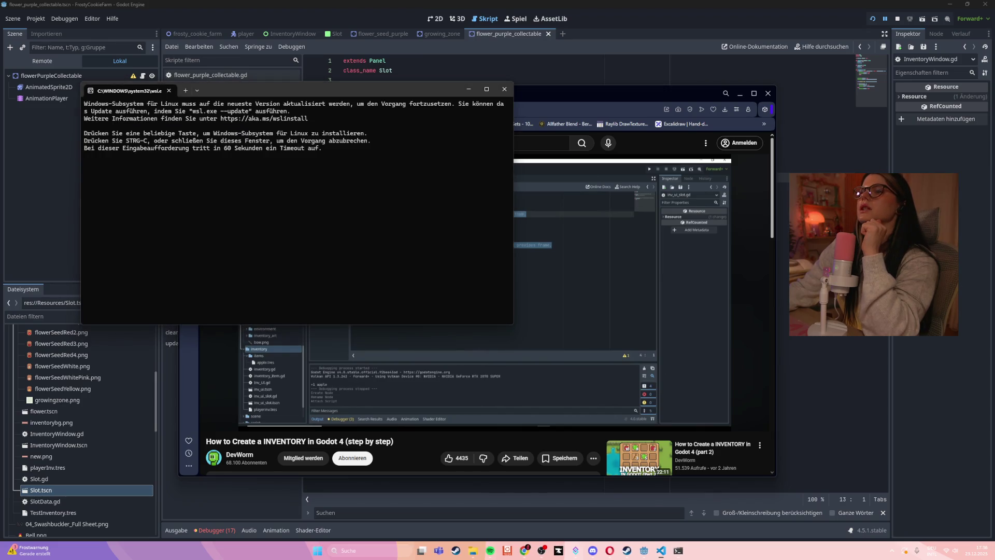
click(503, 90)
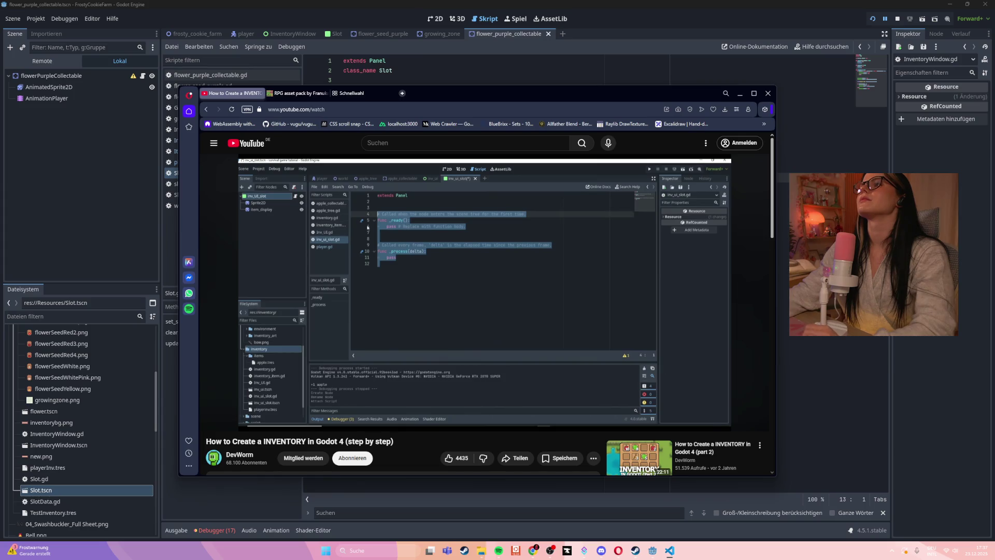
key(alt+Tab)
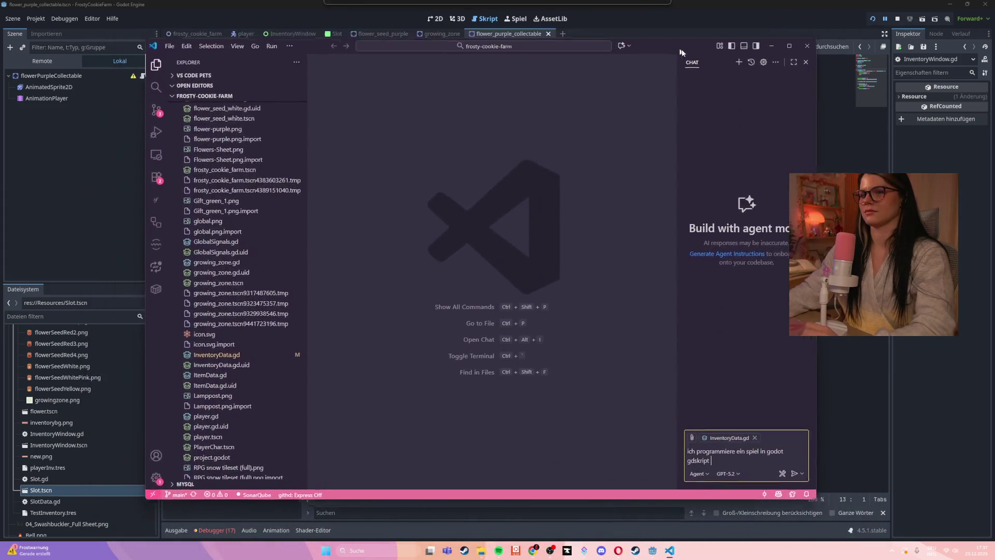
- Ask Copilot in German why the item isn't shown in the inventory, then enable GPT-5.2
drag(680, 52, 686, 50)
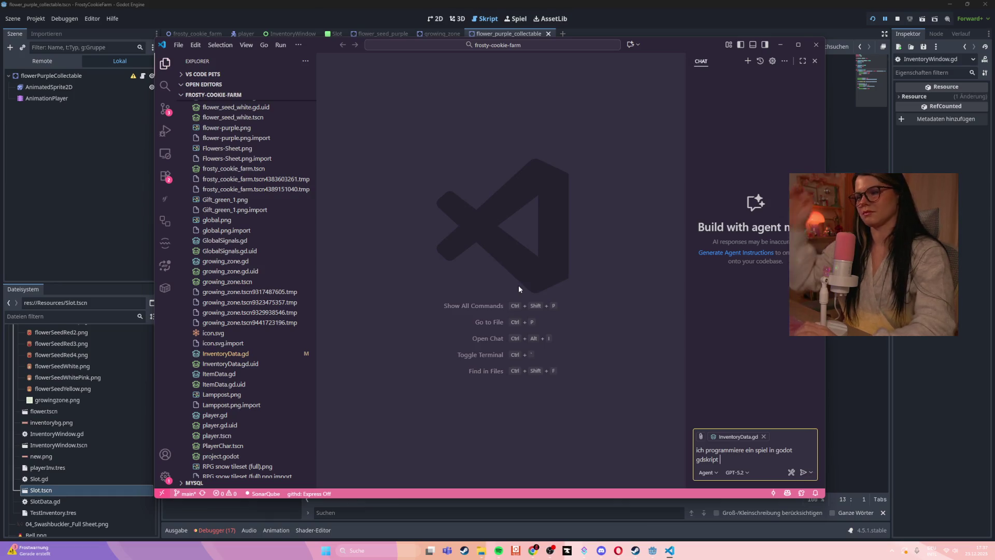
text(un)
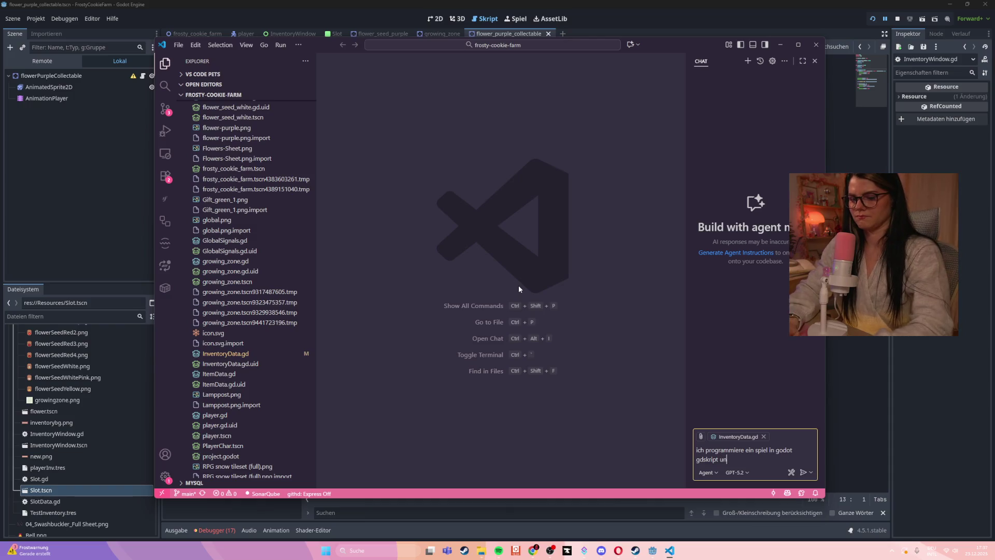
text(d habe das Problem das mein)
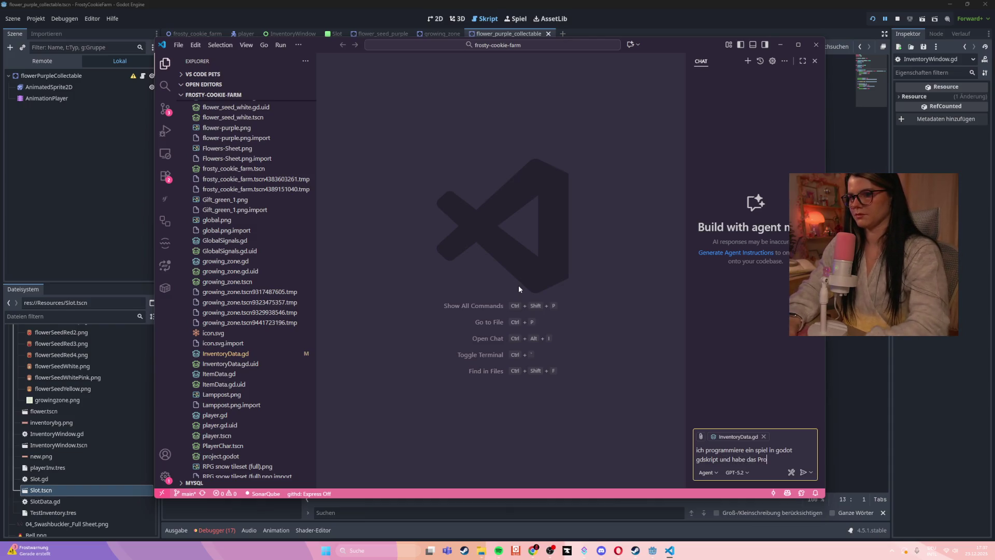
text( Item nicht im INven)
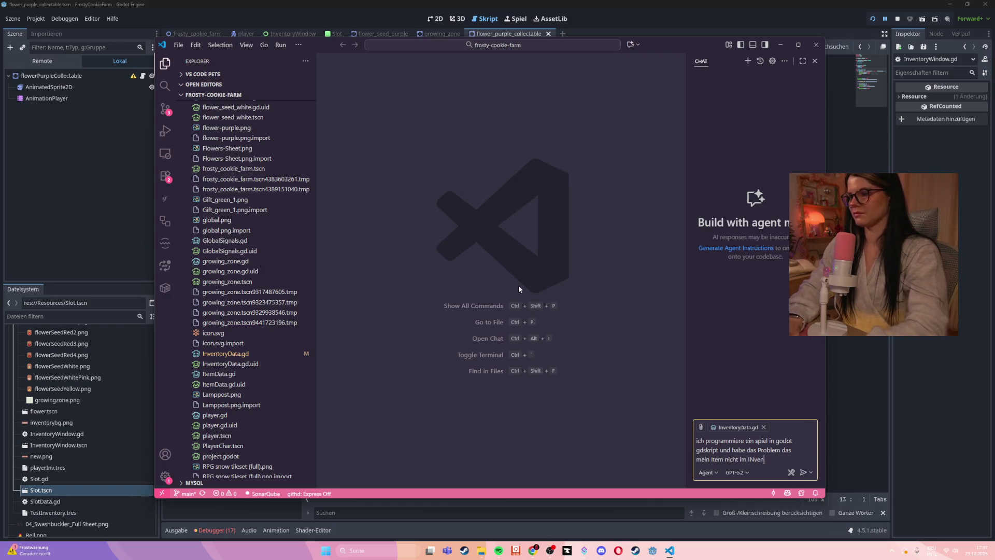
key(BackSpace)
text(ntar angezeigt )
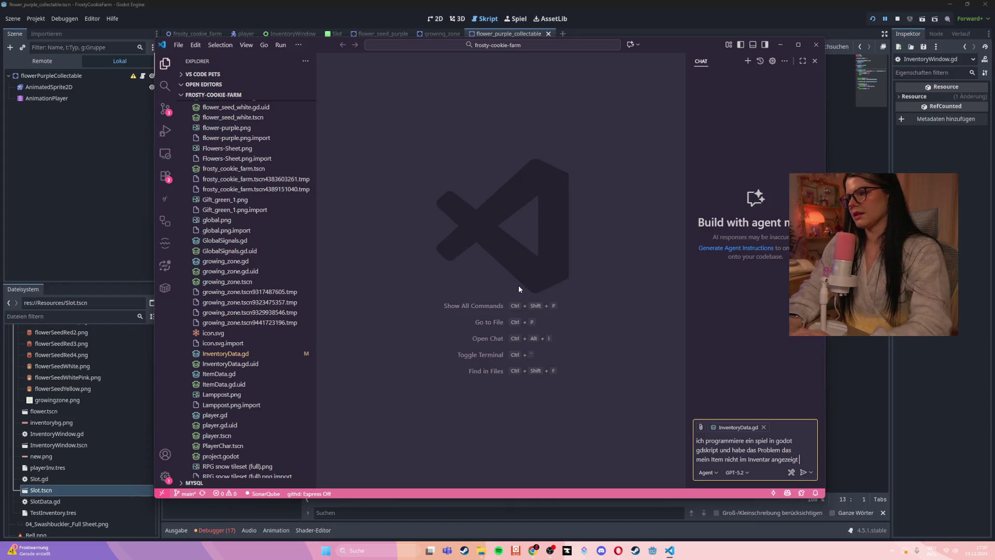
text(wird kannst du analysieren w)
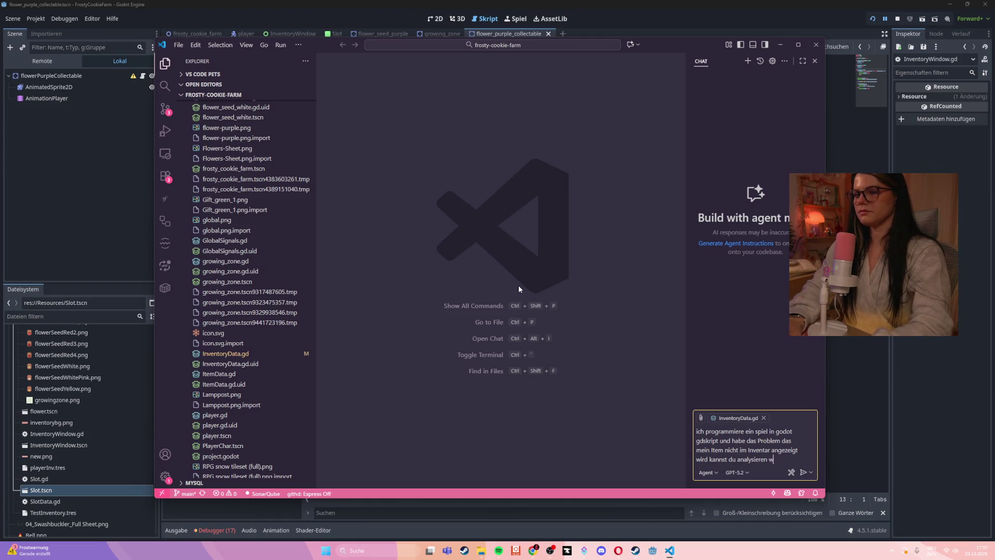
text(arum mein item nicht in)
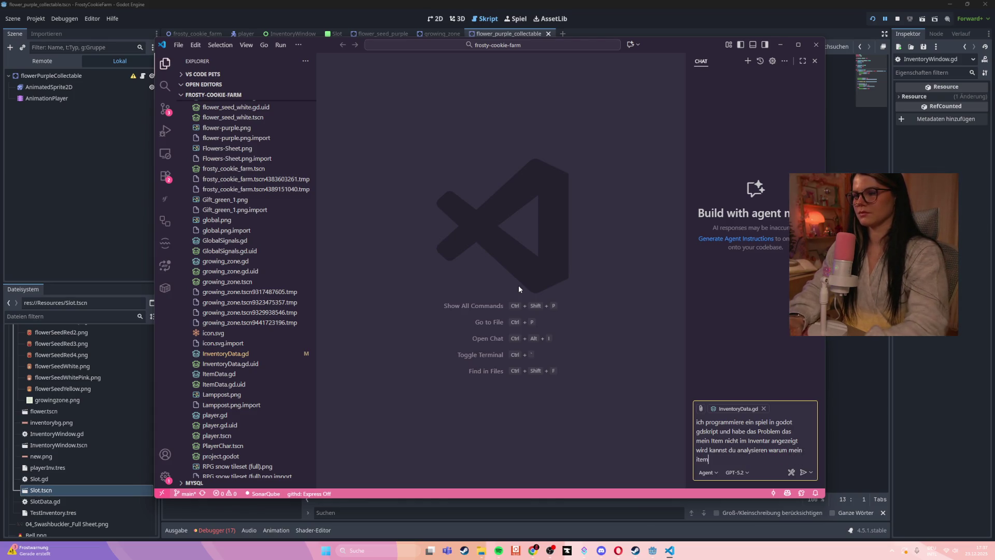
key(BackSpace)
text(m i)
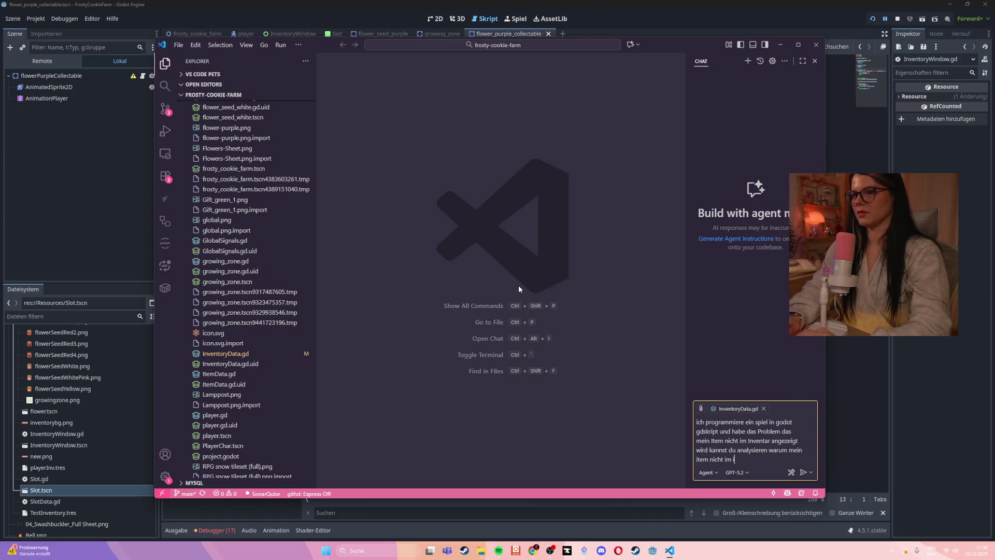
text(nventar)
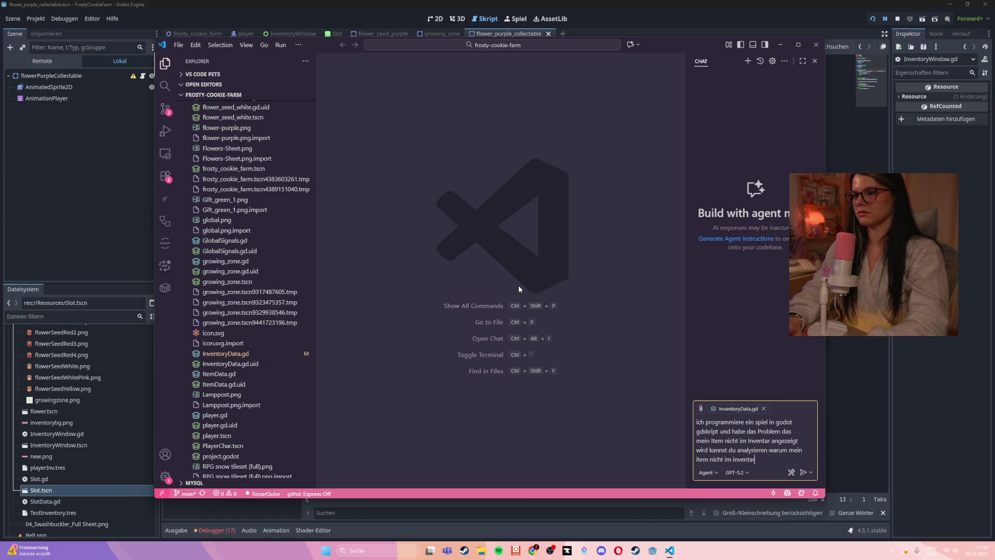
text( angezeigt wird)
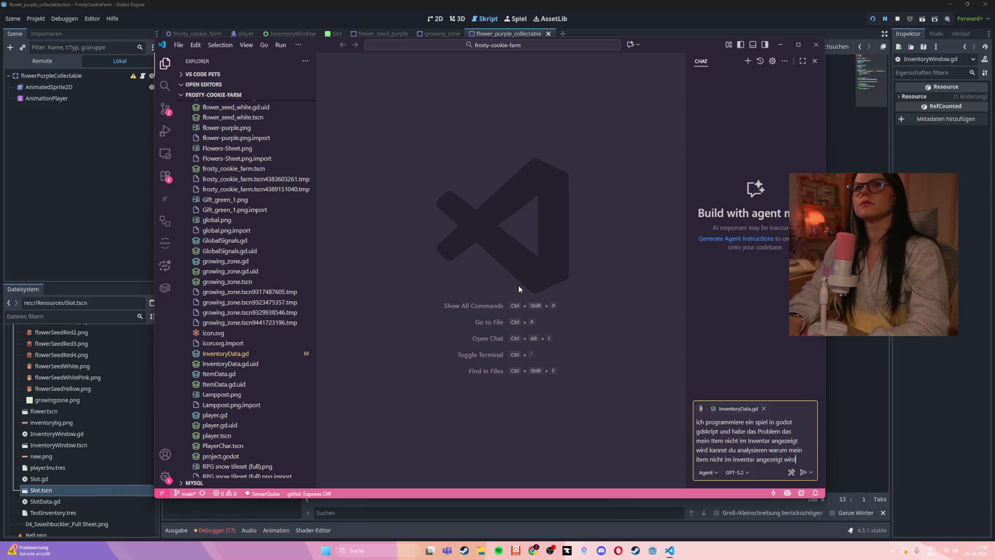
key(Return)
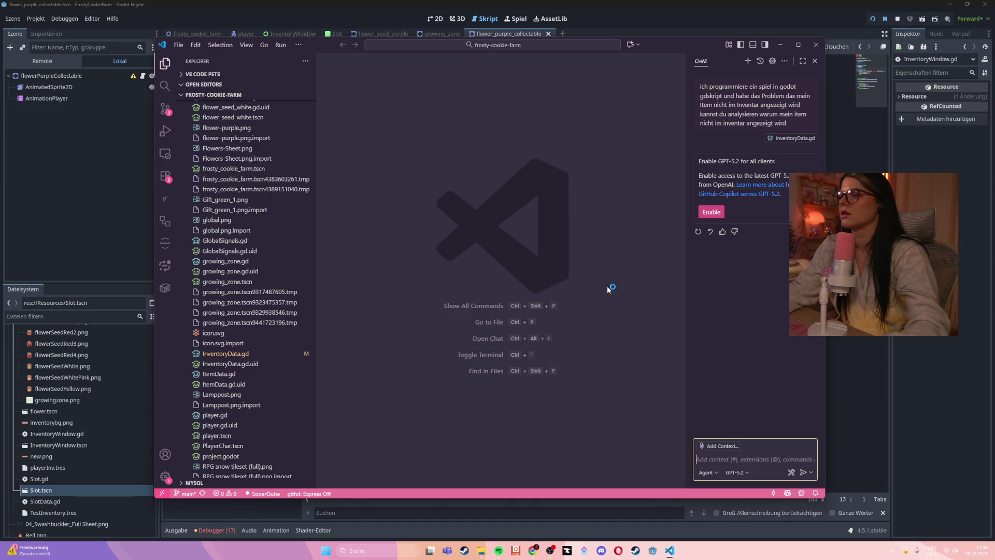
click(711, 212)
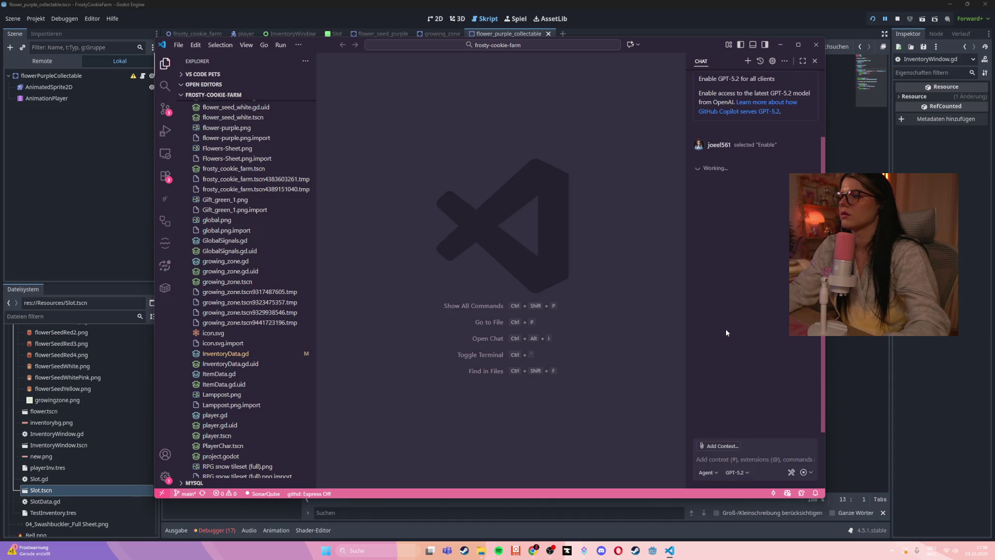
- Move the VS Code window aside while Copilot prepares its InventoryWindow.gd and player.gd edits
mouse_move(672, 41)
mouse_down()
mouse_move(684, 5)
mouse_move(605, 86)
mouse_up()
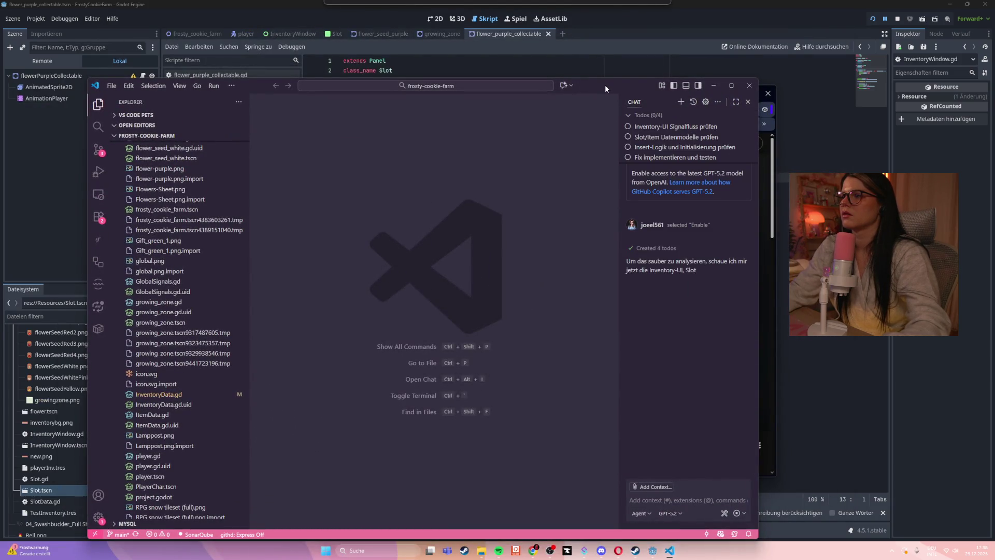
drag(605, 85, 711, 34)
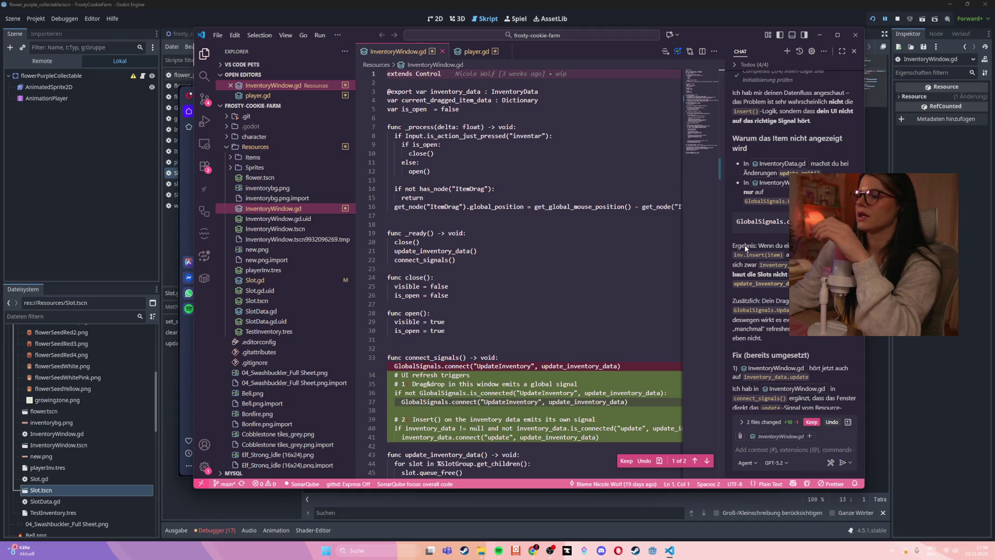
- Accept Copilot's proposed changes to InventoryWindow.gd and player.gd
scroll(745, 249, down, 1)
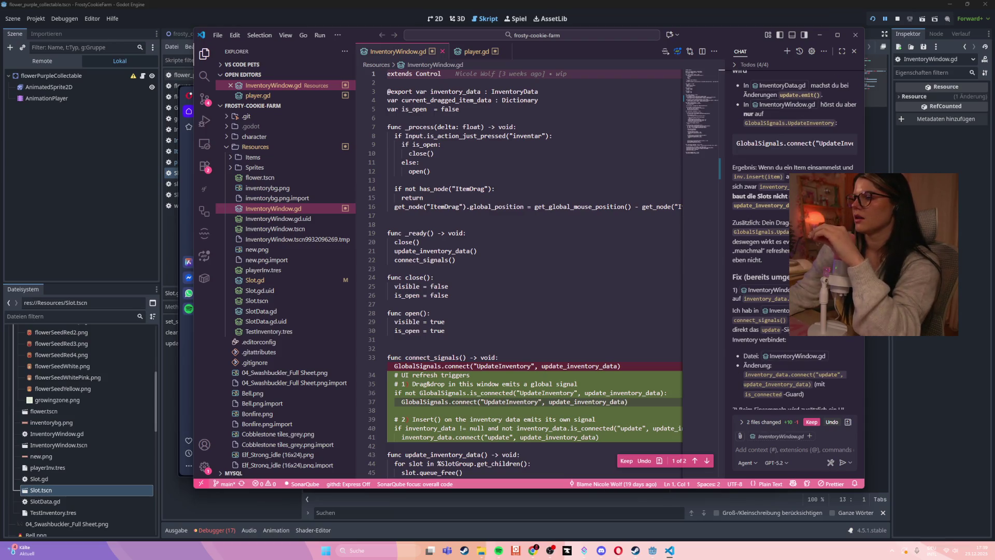
scroll(524, 316, down, 2)
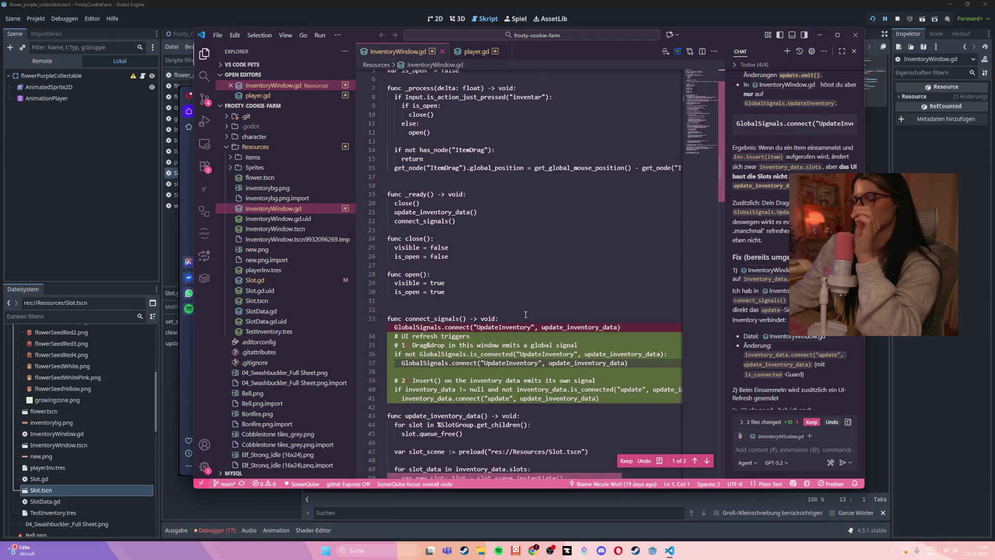
scroll(526, 313, down, 2)
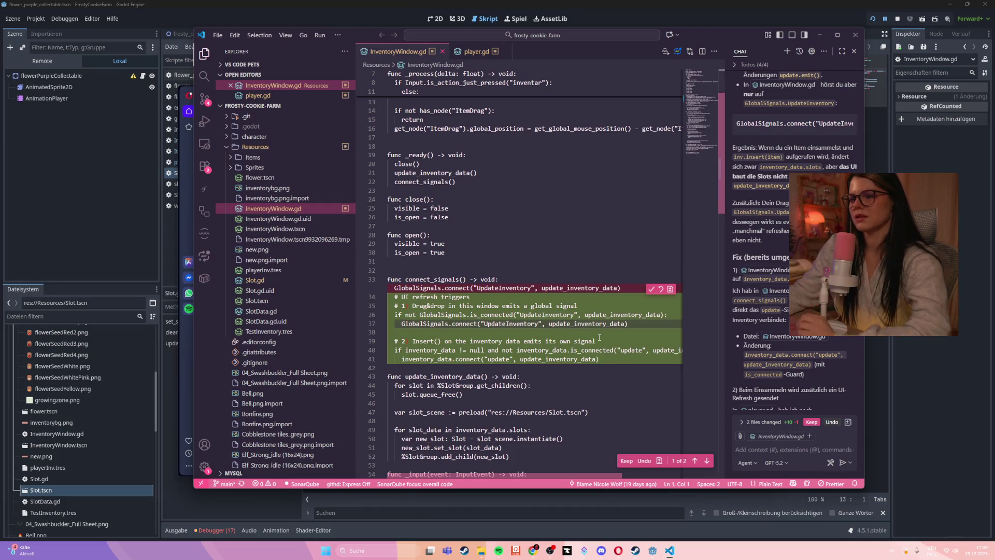
click(652, 288)
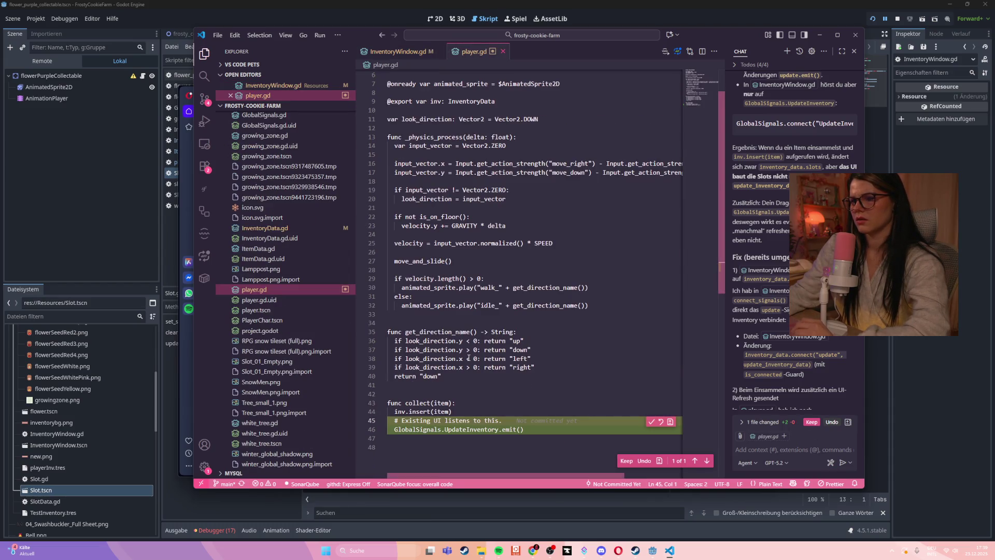
scroll(468, 357, down, 1)
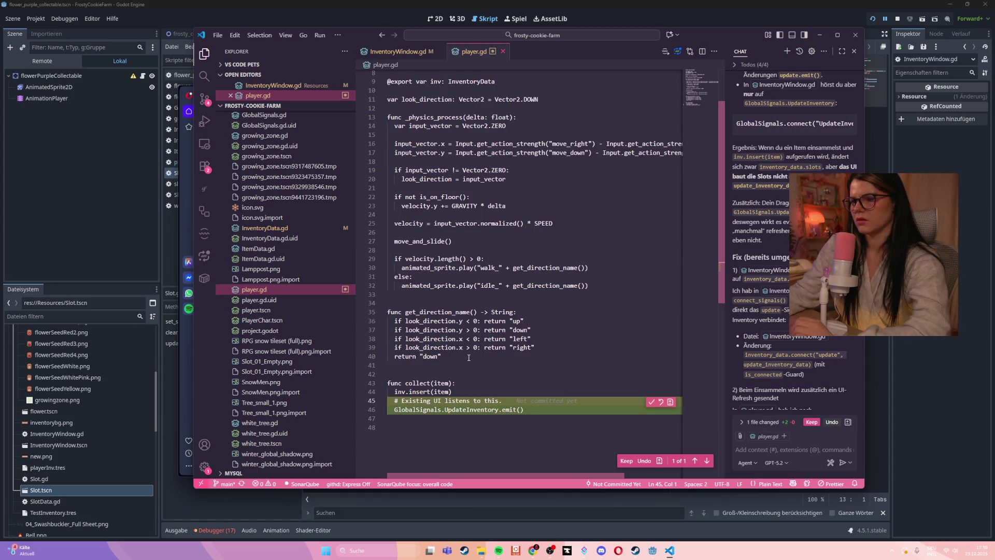
click(652, 404)
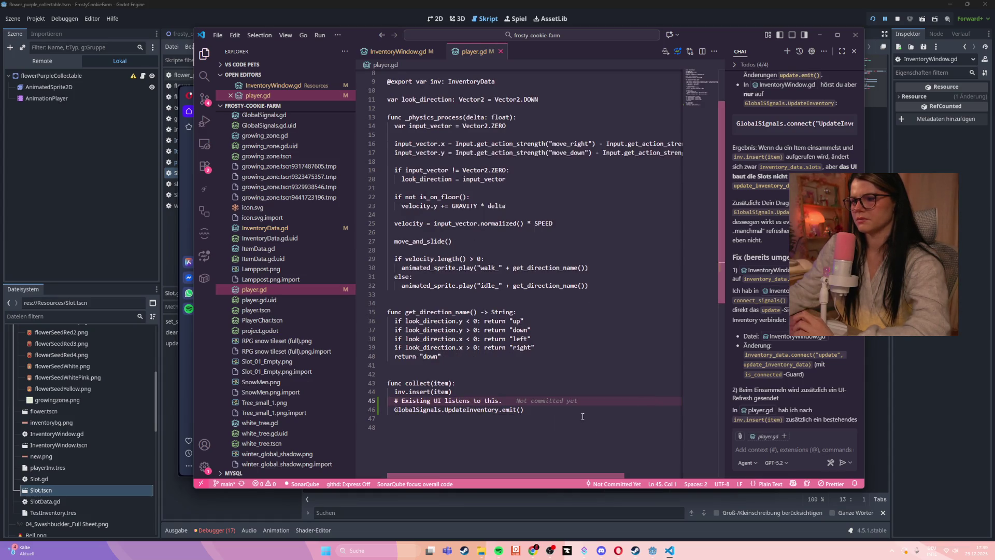
- Delete the added comment on line 45 of player.gd and save it
key(shift+End)
key(Delete)
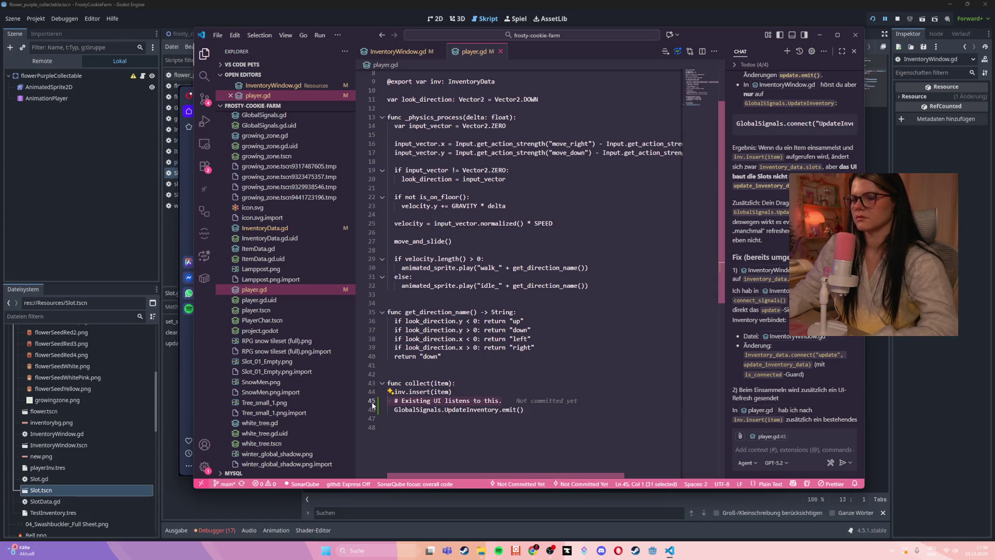
key(BackSpace)
key(ctrl+s)
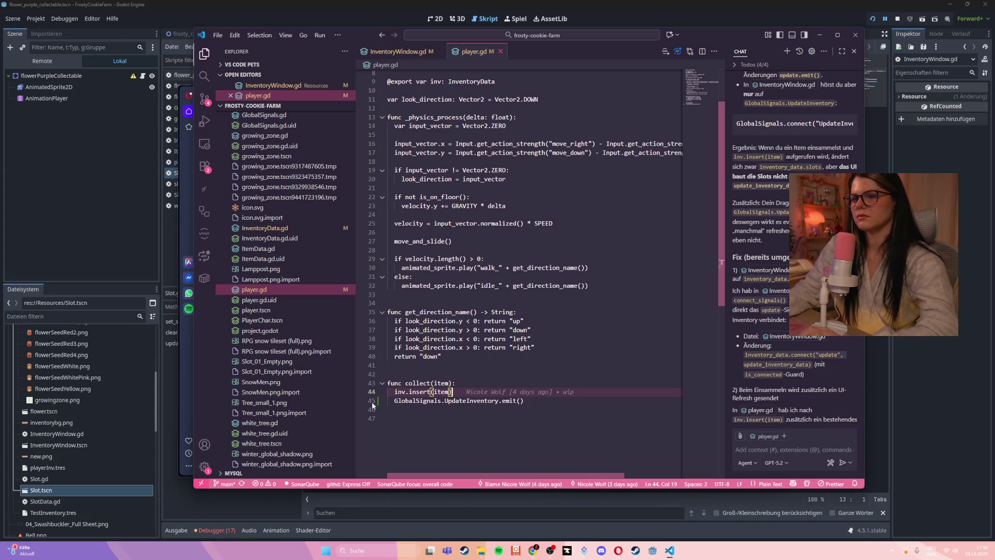
- Remove the added comments at lines 34–35 and 37 of InventoryWindow.gd and save it
scroll(507, 397, up, 3)
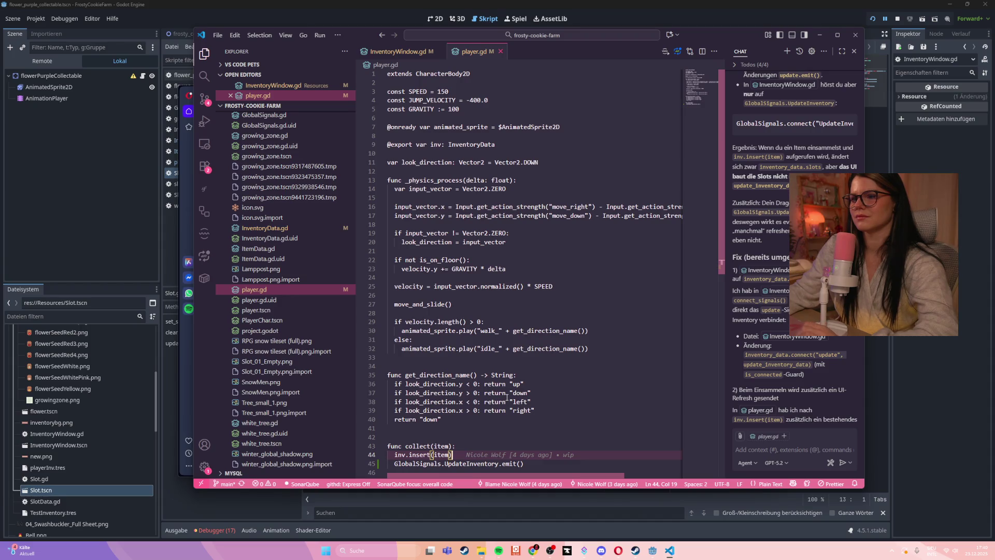
click(303, 228)
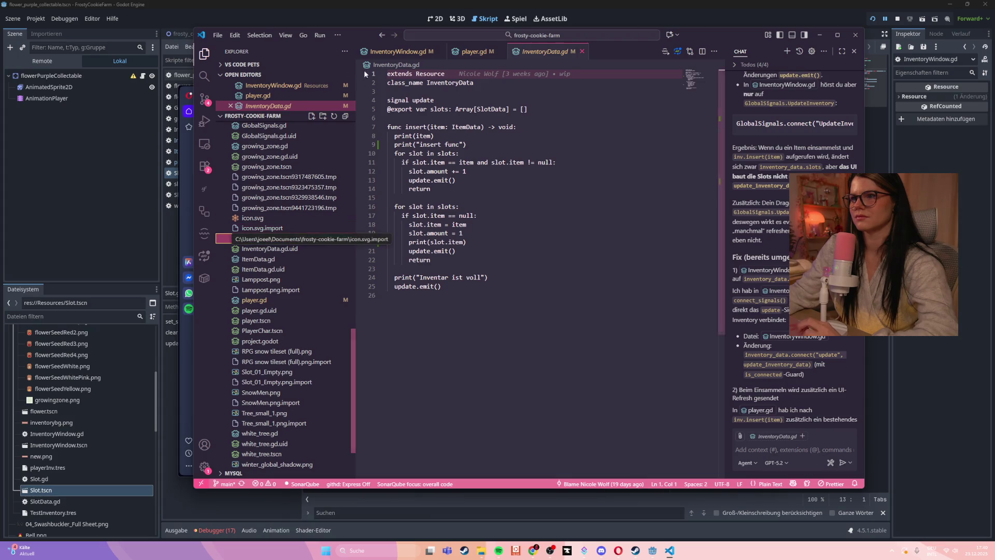
click(397, 51)
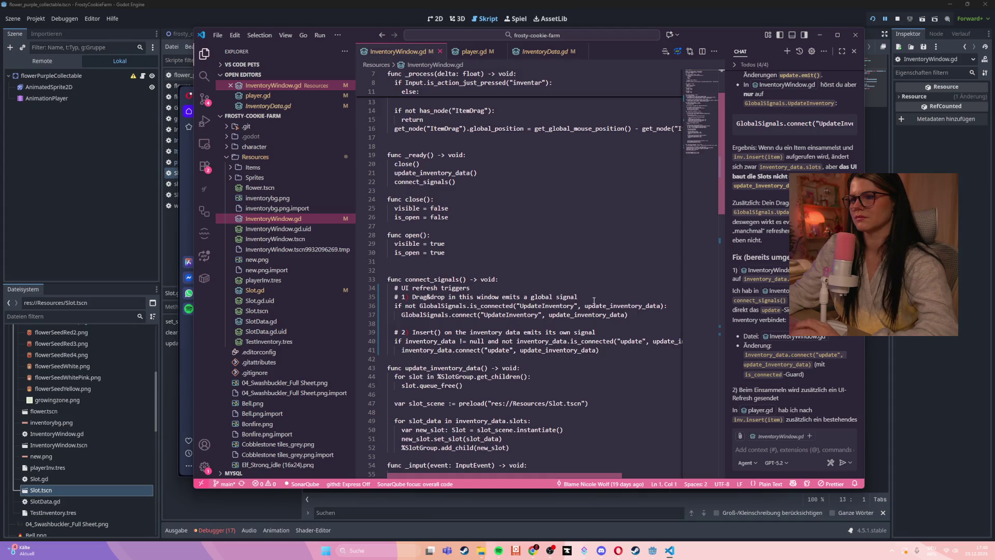
drag(594, 301, 376, 293)
key(BackSpace)
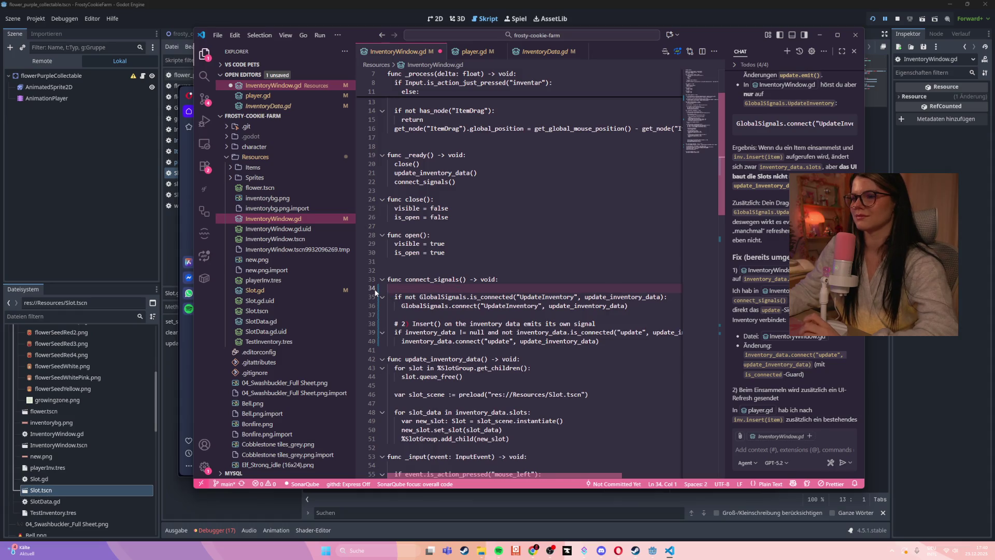
key(BackSpace)
key(ctrl+s)
drag(596, 314, 361, 312)
key(BackSpace)
key(BackSpace)
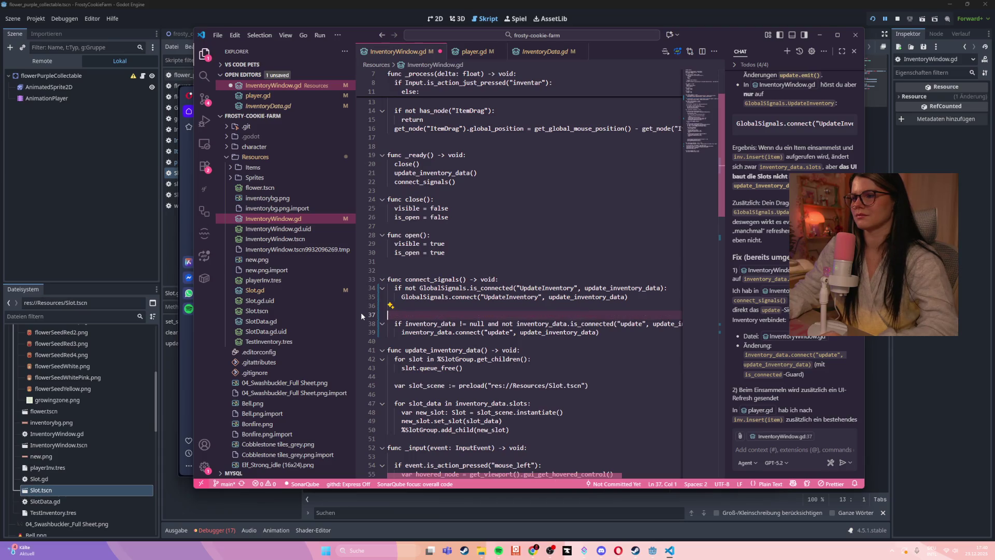
click(57, 192)
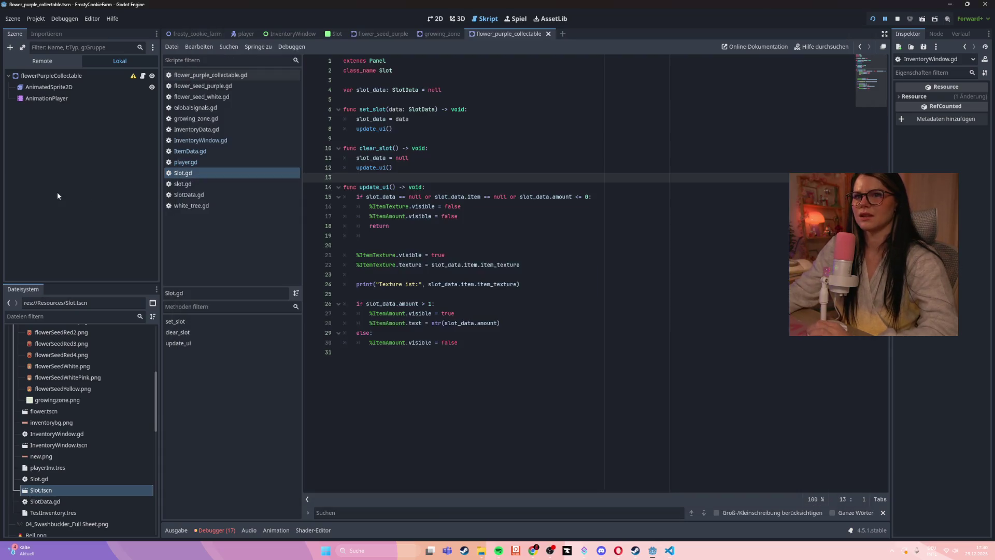
- Review InventoryWindow.gd and run the game with F5 to test the fix
click(211, 140)
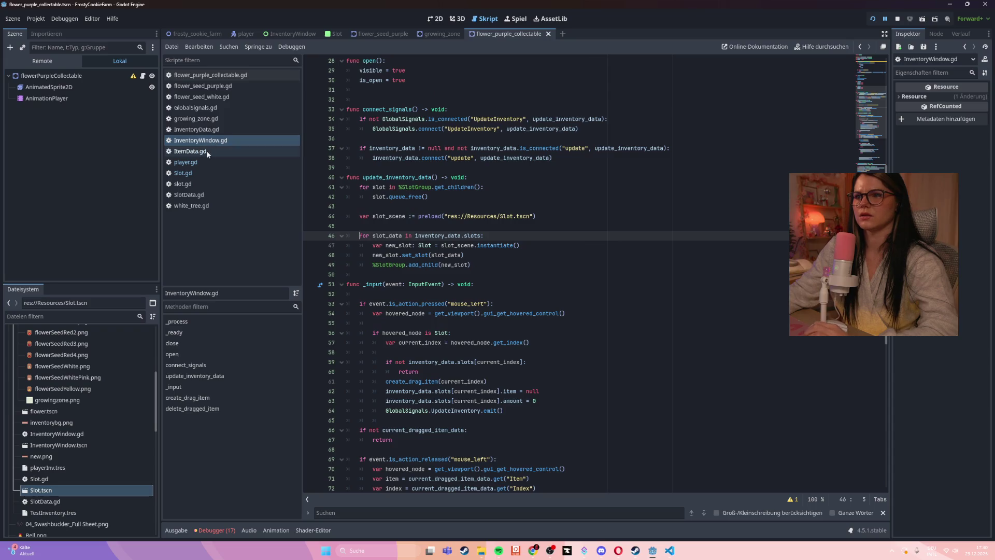
scroll(429, 234, up, 3)
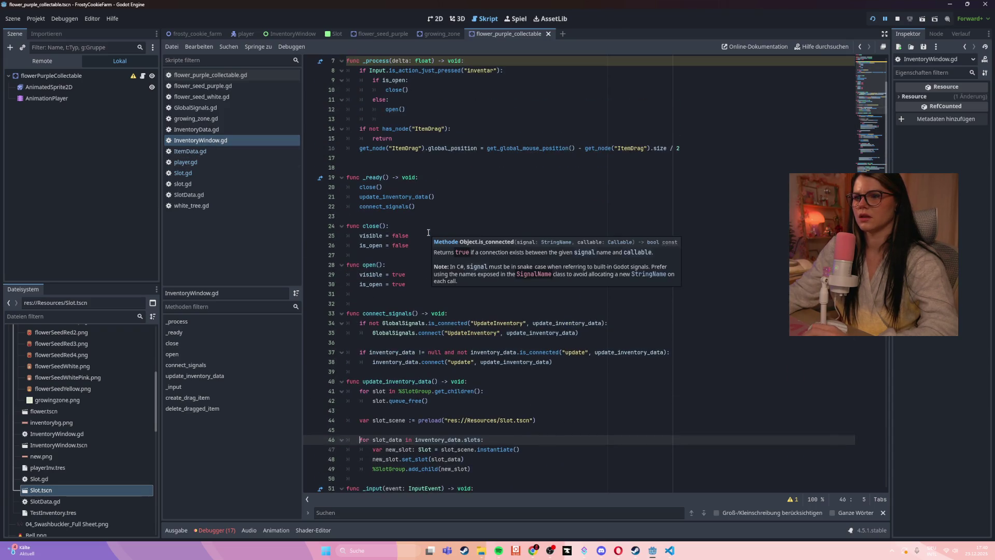
scroll(419, 329, down, 3)
click(619, 199)
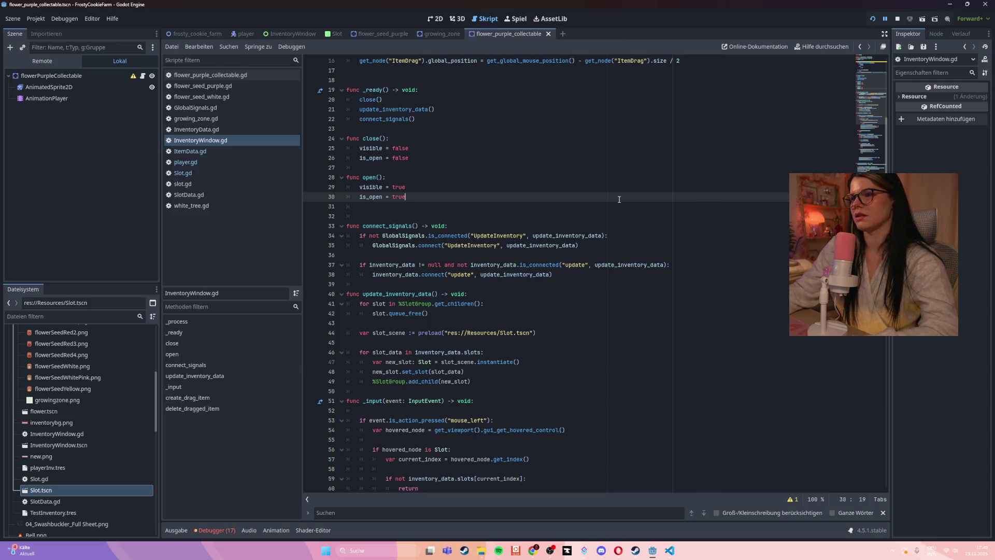
key(F5)
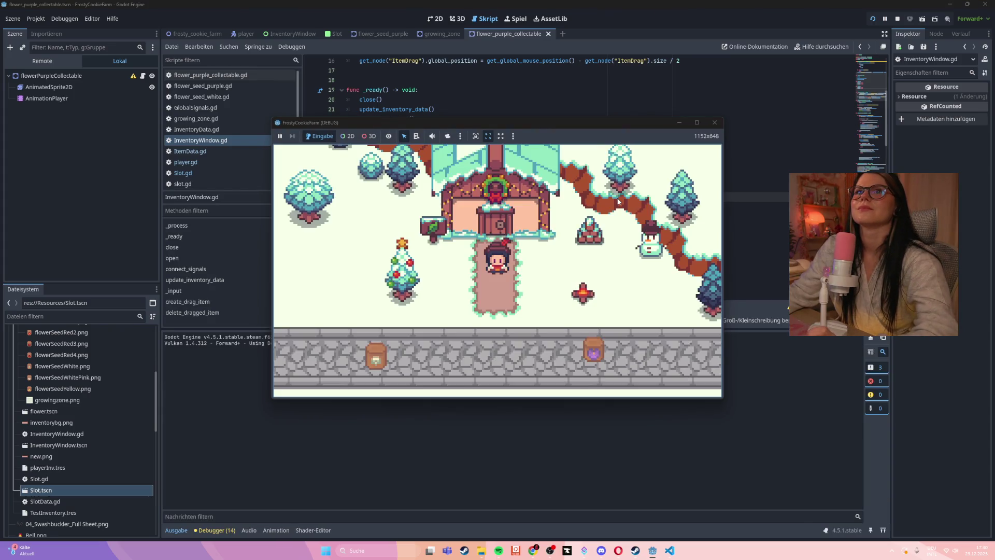
- Play-test: plant the purple seed, toggle the inventory, harvest the flower, then restart after the crash
key(Down)
mouse_move(566, 287)
mouse_down()
mouse_move(429, 308)
mouse_move(386, 285)
mouse_up()
key(Left)
key(Down)
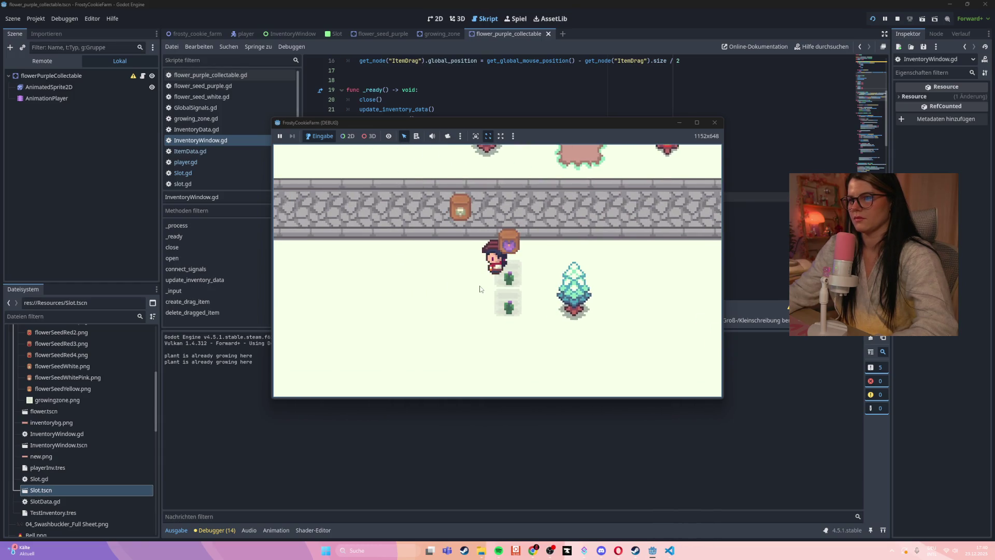
key(i)
key(i)
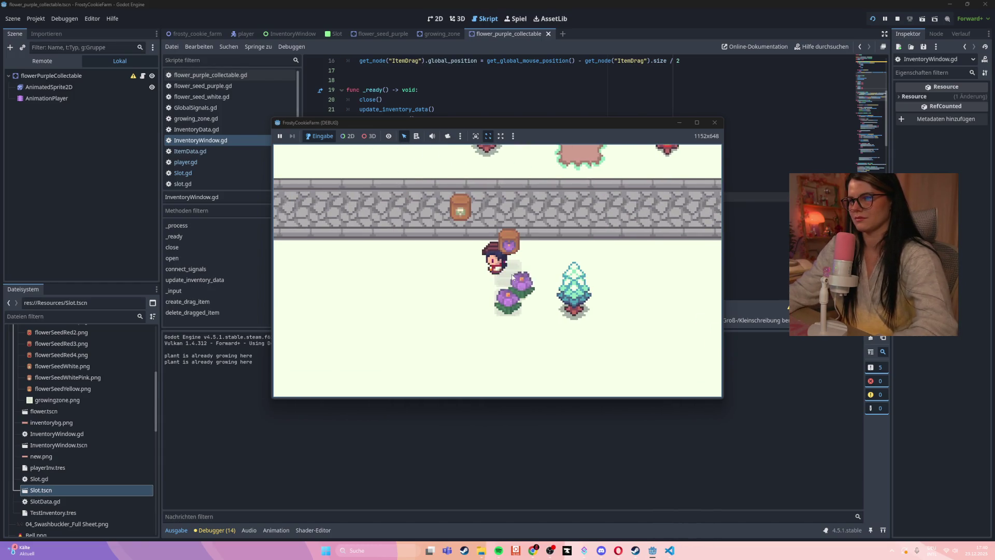
key(Down)
key(Left)
key(i)
key(i)
key(Up)
key(Down)
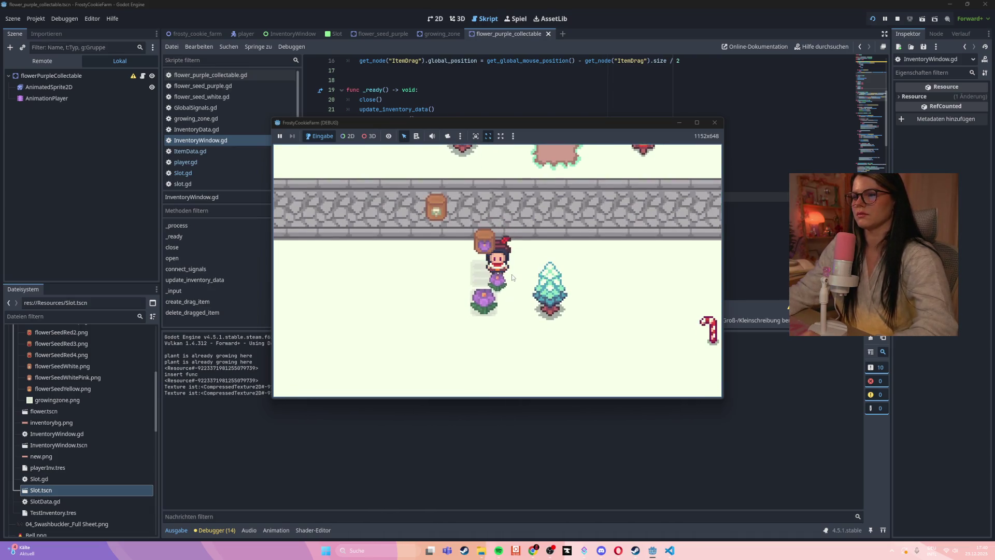
click(484, 304)
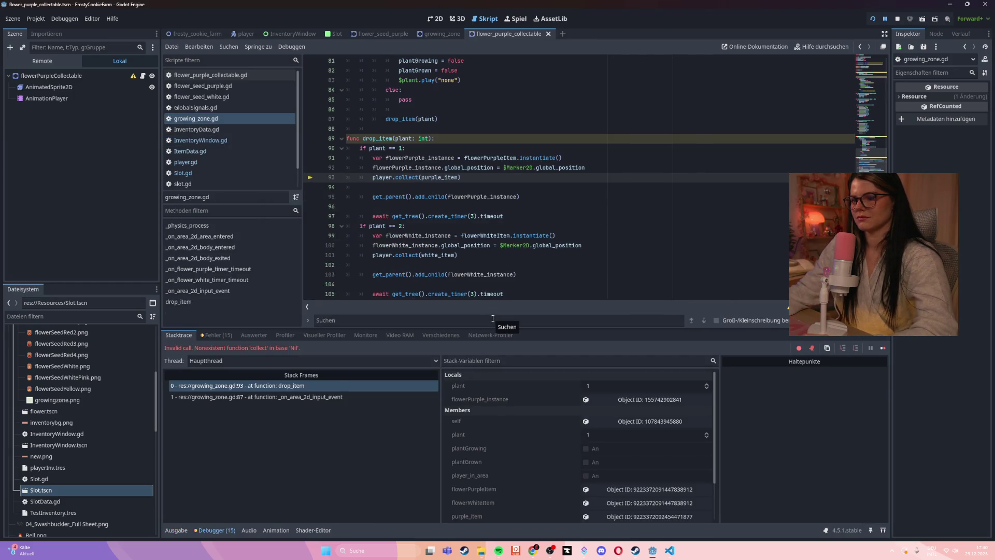
key(F5)
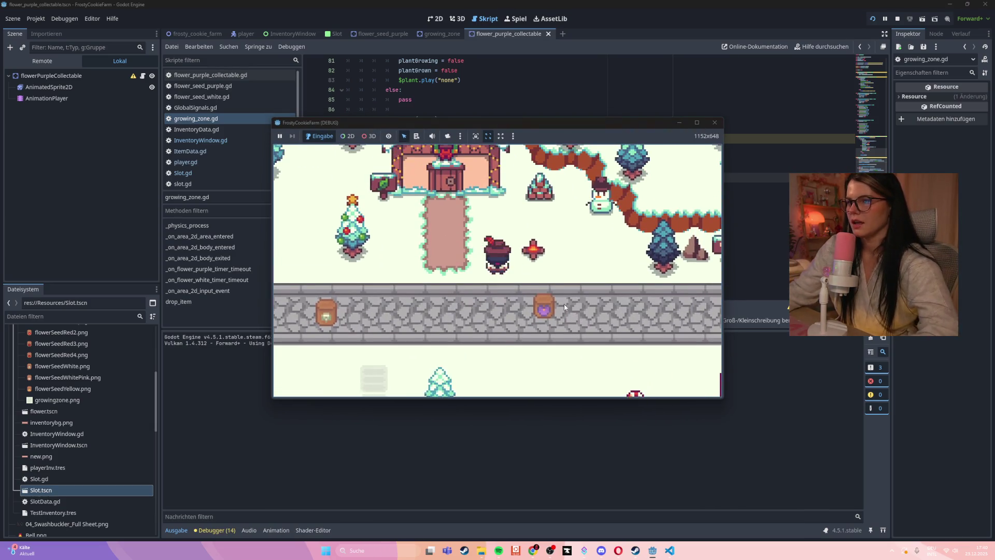
- Drag an inventory item in the running game to trigger the Nil item_texture error
click(429, 311)
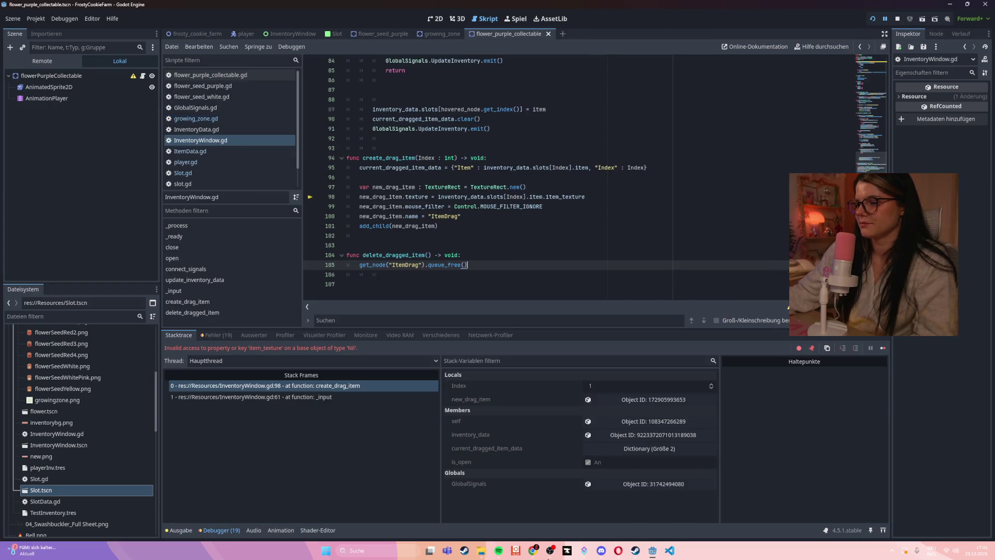
mouse_move(533, 550)
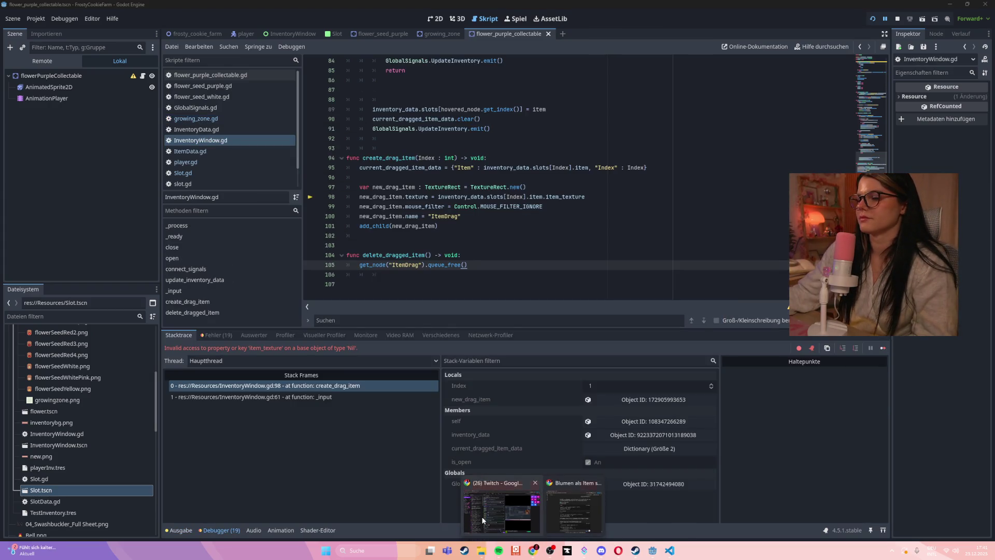
mouse_move(482, 520)
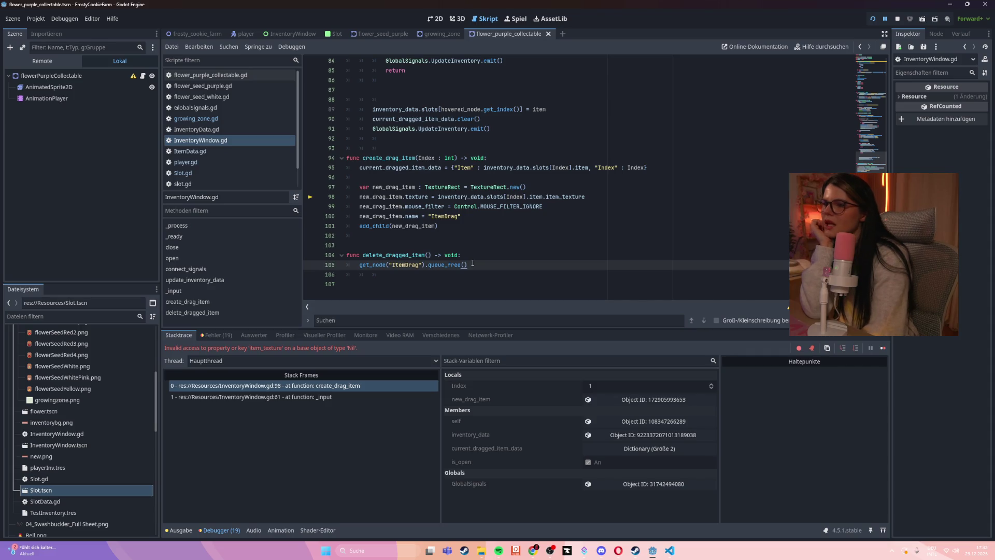
- Select the failing texture assignment on line 98 and review the surrounding _input code
drag(585, 197, 356, 198)
key(ctrl+c)
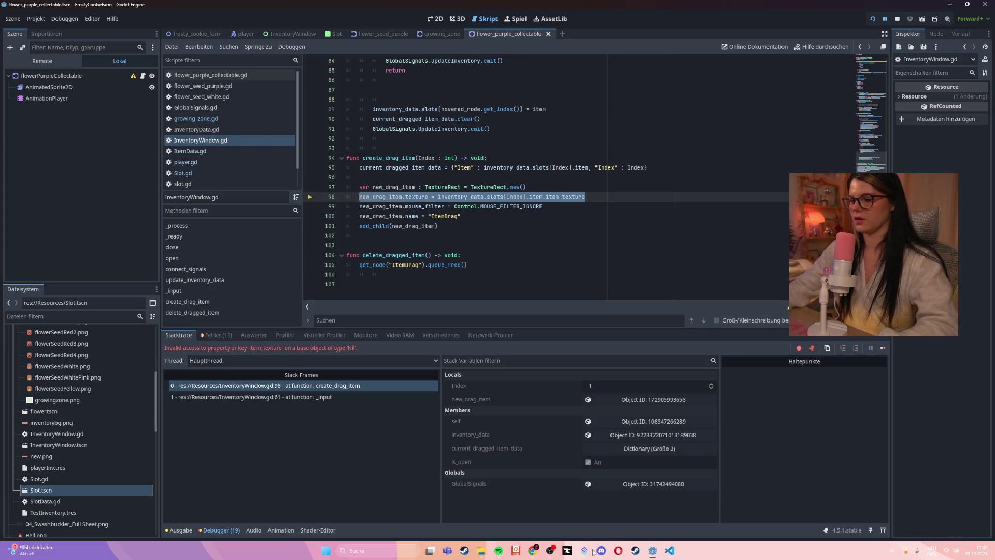
scroll(437, 262, up, 5)
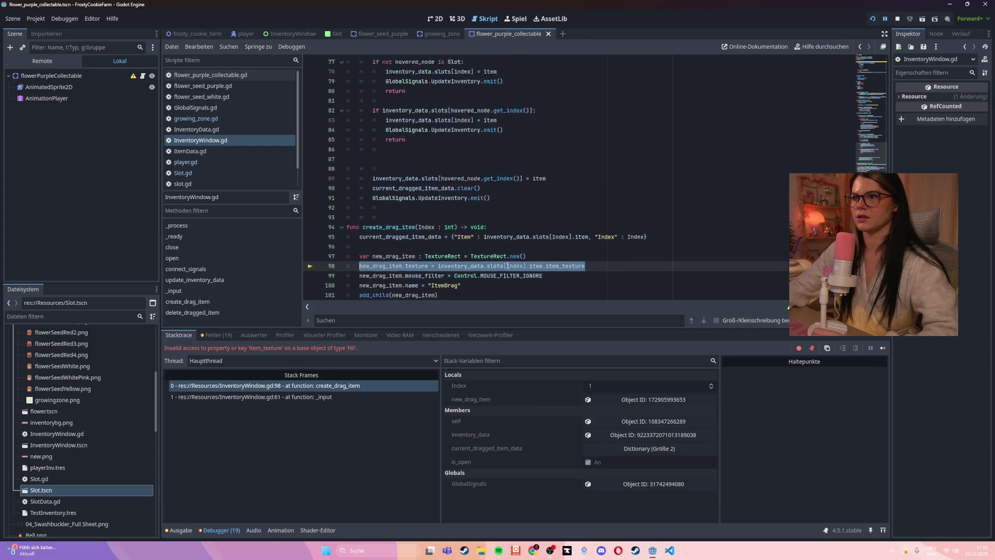
scroll(362, 166, up, 5)
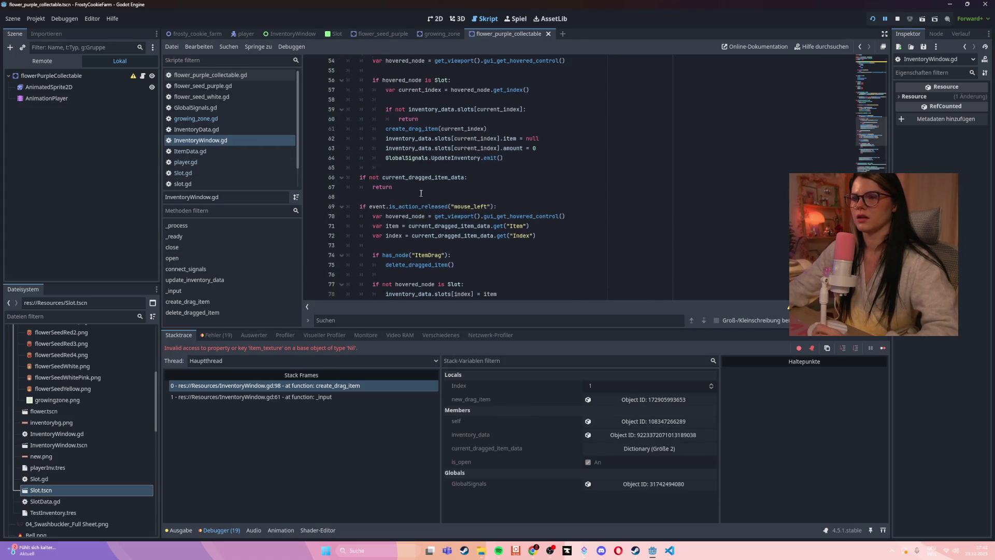
click(212, 142)
scroll(441, 207, down, 6)
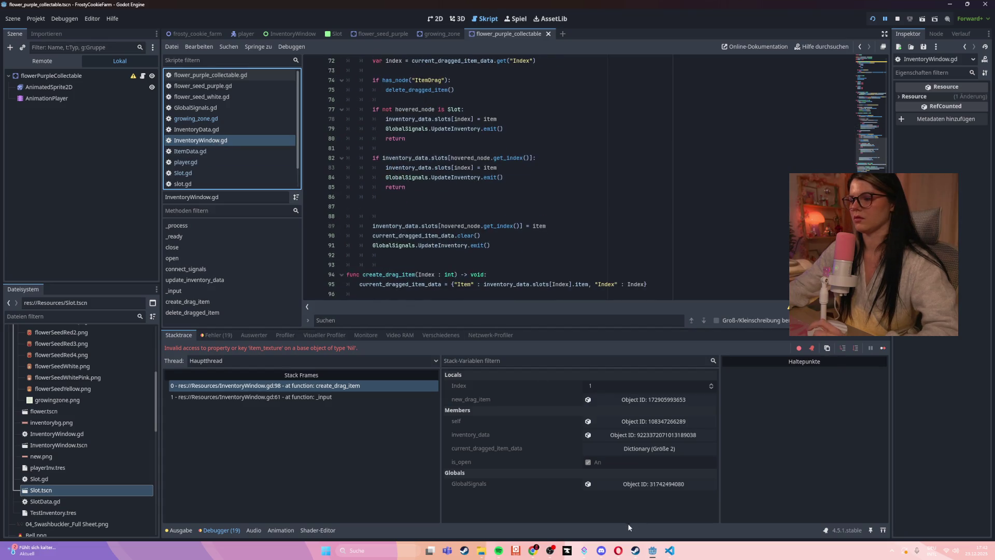
click(670, 551)
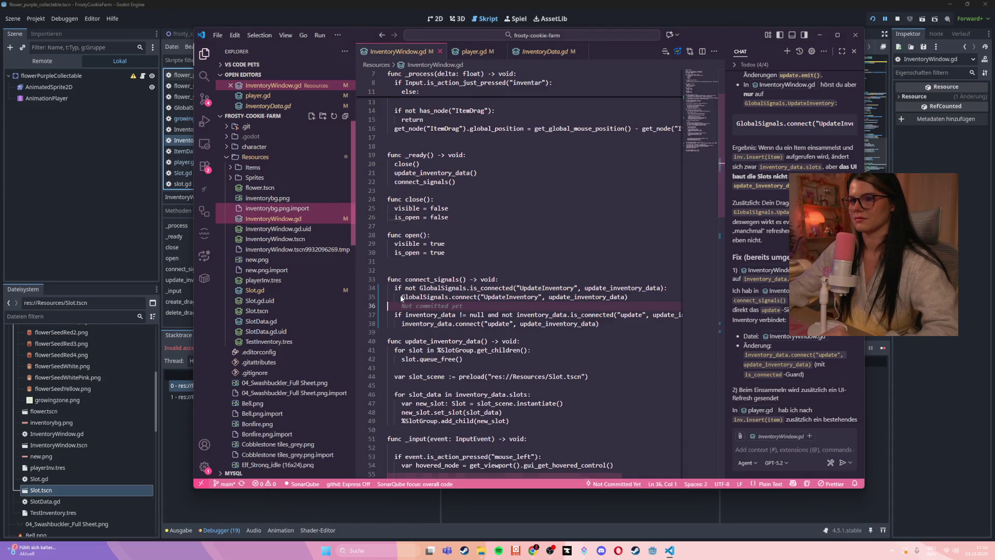
- Ask Copilot in German about the crash, pasting line 98 and the Godot debugger error
click(753, 451)
text(ich beko)
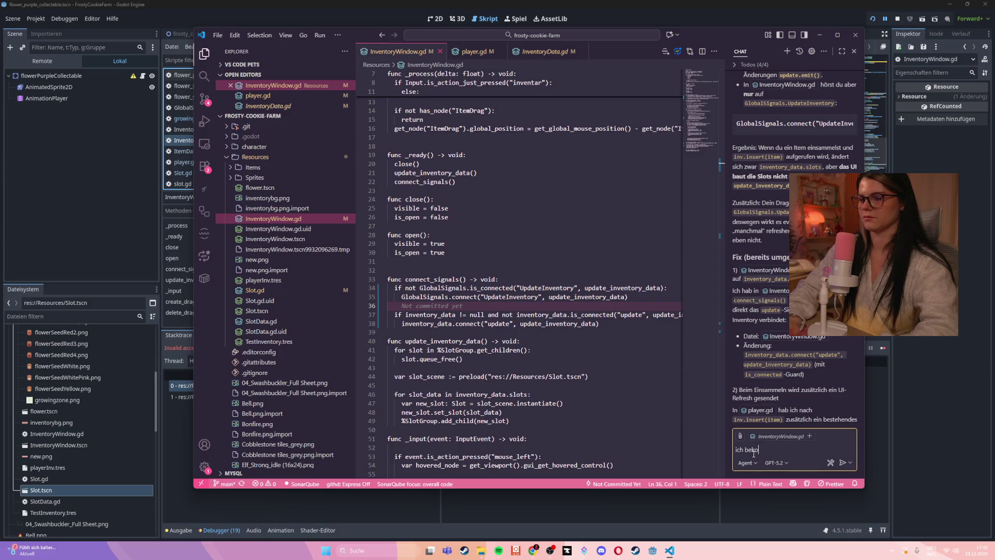
text(mme jetzt hier)
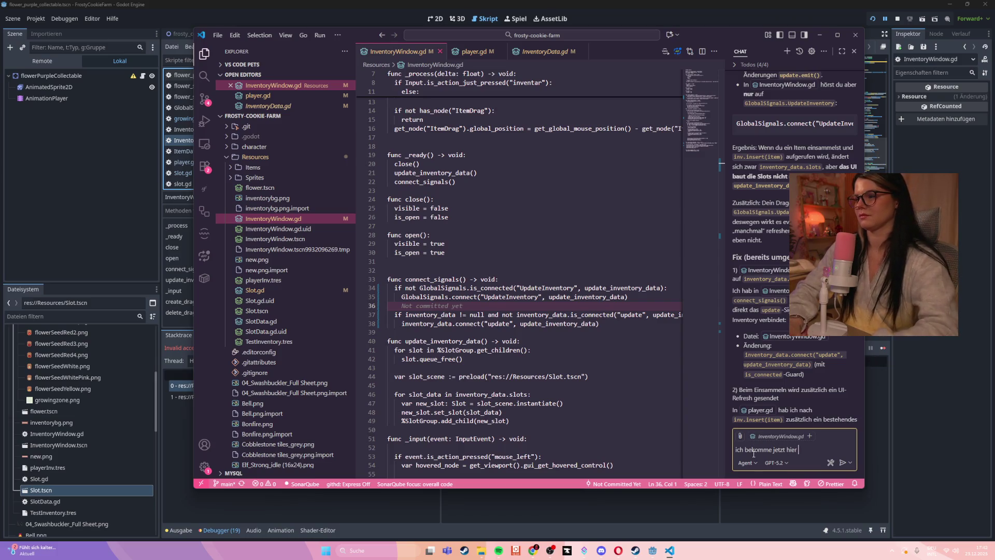
key(ctrl+v)
text(die)
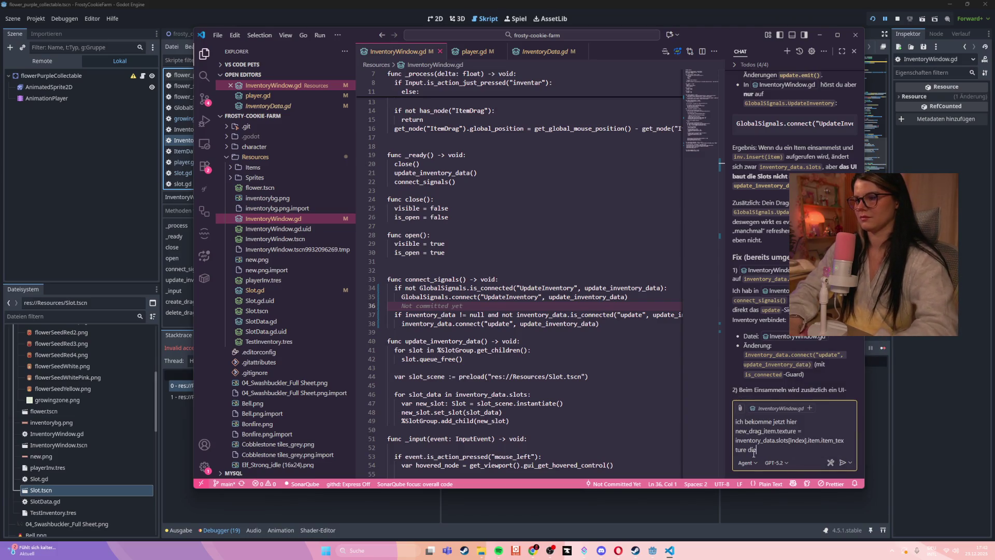
text(se Fehlermeldung:)
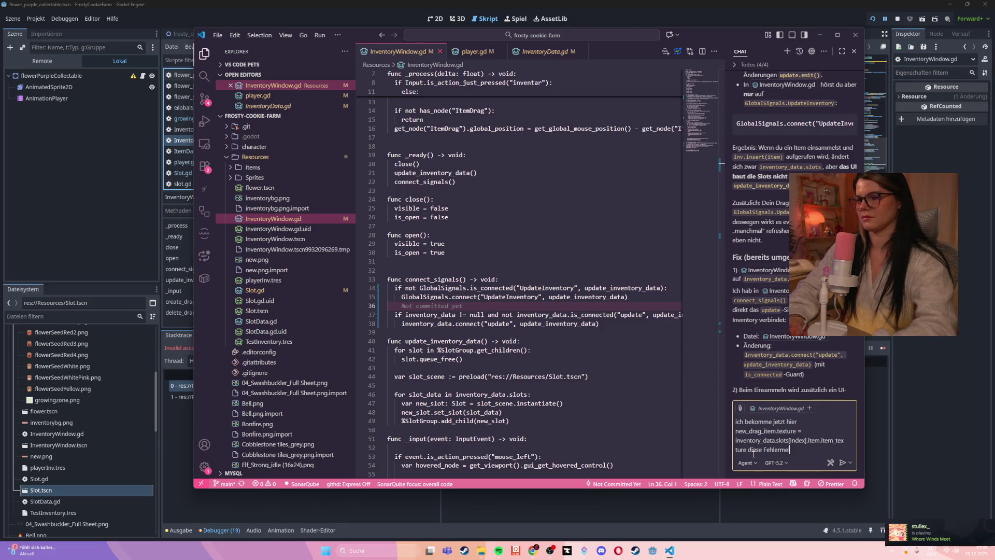
key(shift+Return)
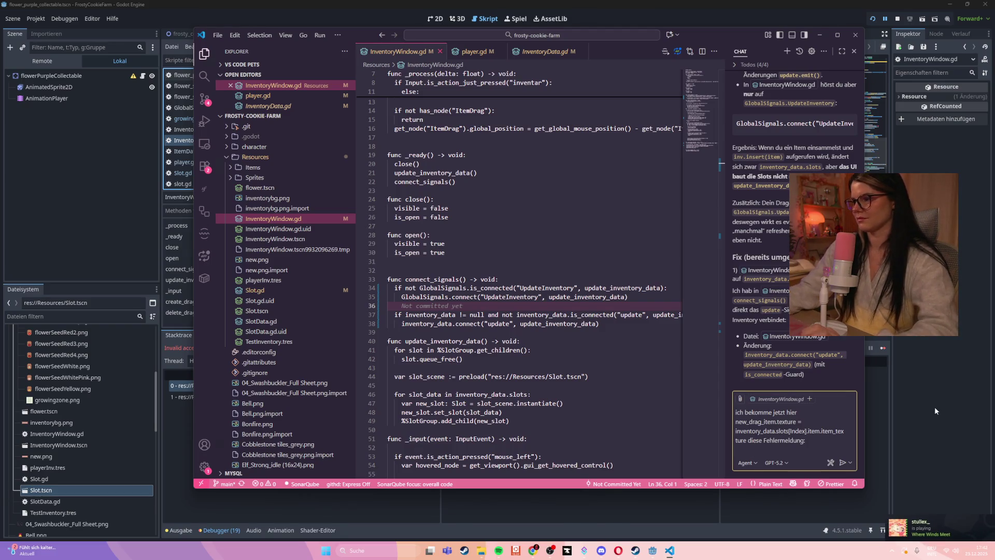
key(alt+Tab)
drag(367, 347, 163, 348)
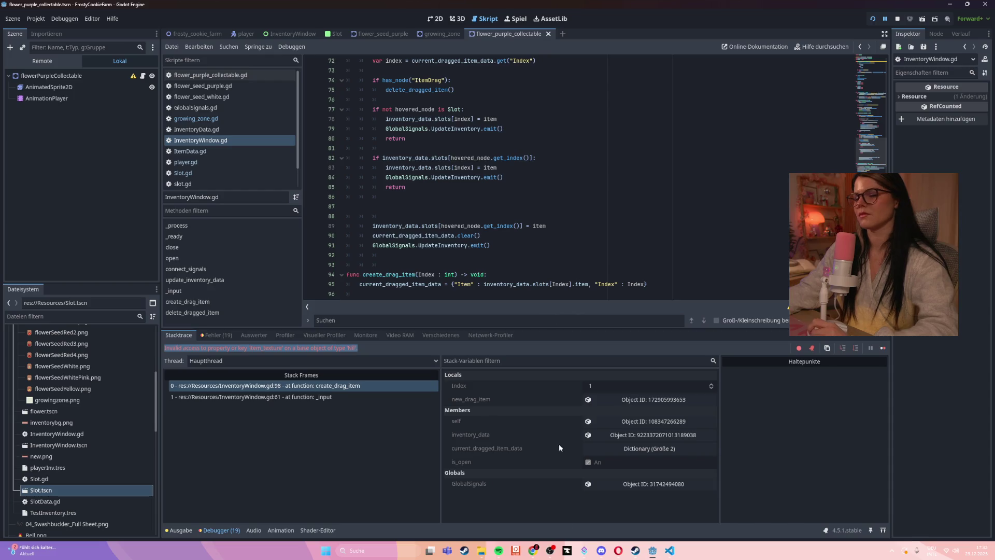
click(670, 551)
key(Return)
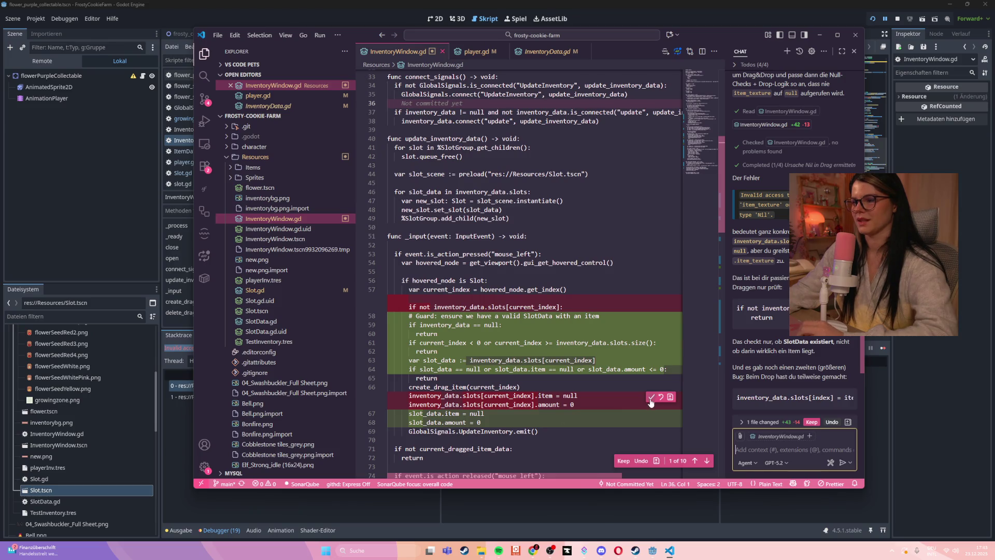
- Keep all of Copilot's null-guard, item lookup and slot-return edits in InventoryWindow.gd
click(651, 396)
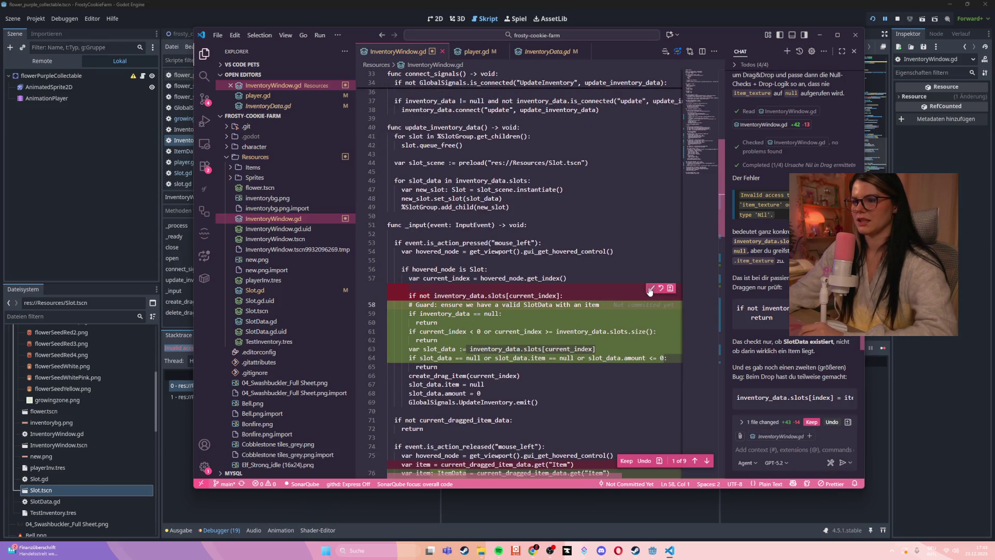
click(651, 289)
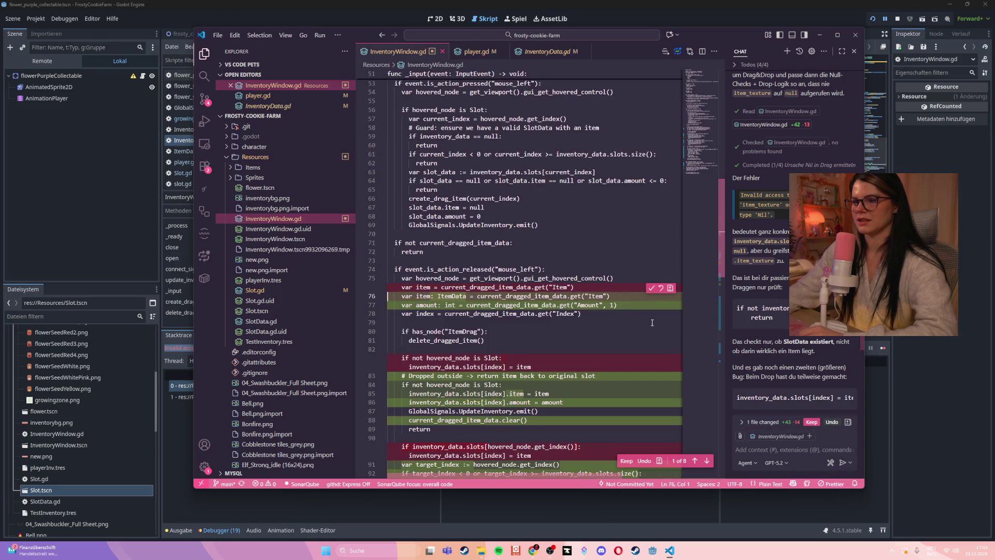
click(651, 291)
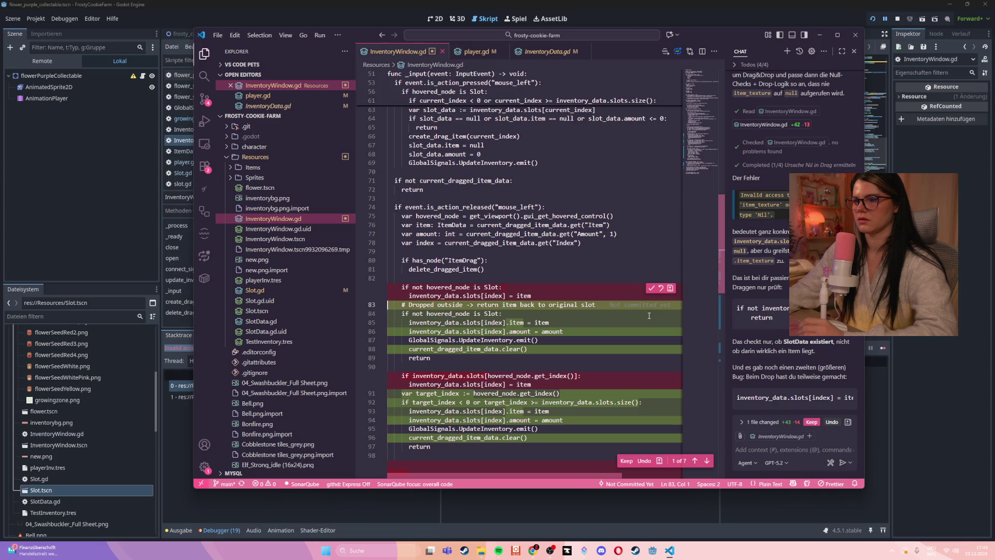
click(651, 290)
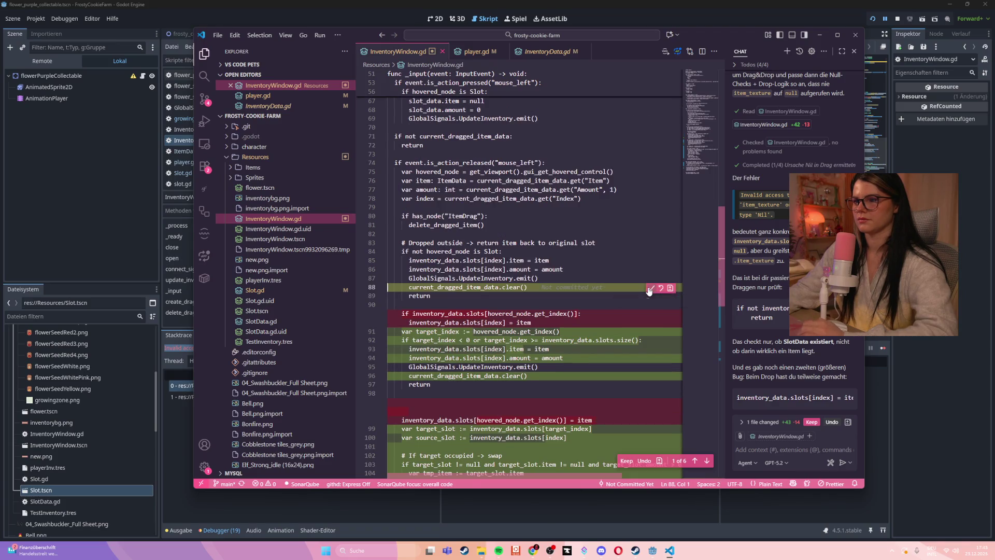
click(650, 289)
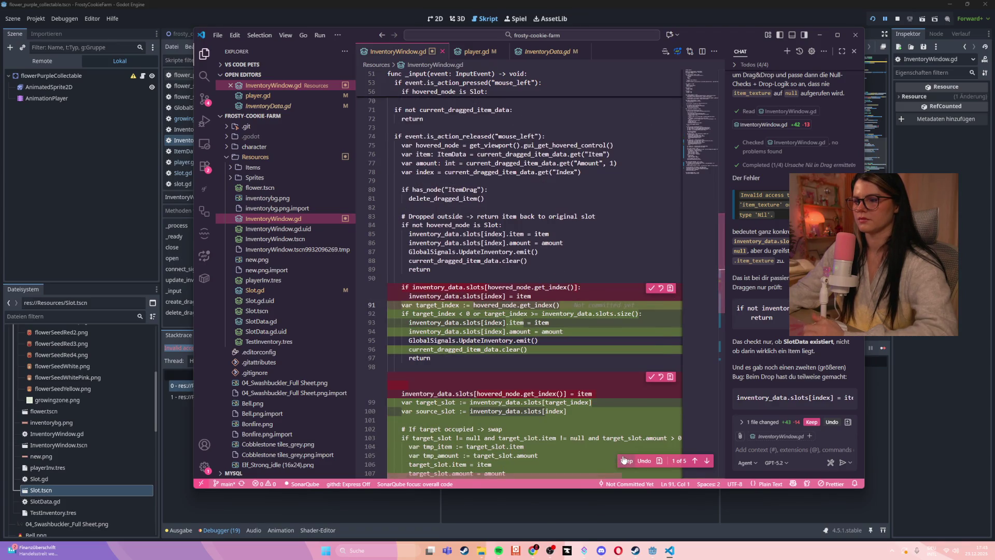
click(626, 461)
click(536, 322)
- In Godot's script editor, delete the dropped-outside comment line from InventoryWindow.gd
key(alt+Tab)
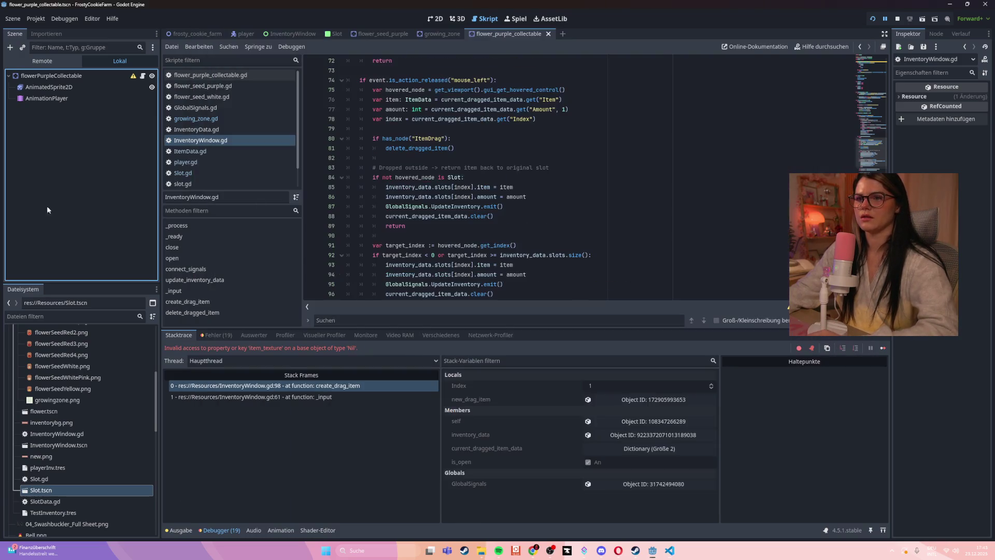
triple_click(467, 138)
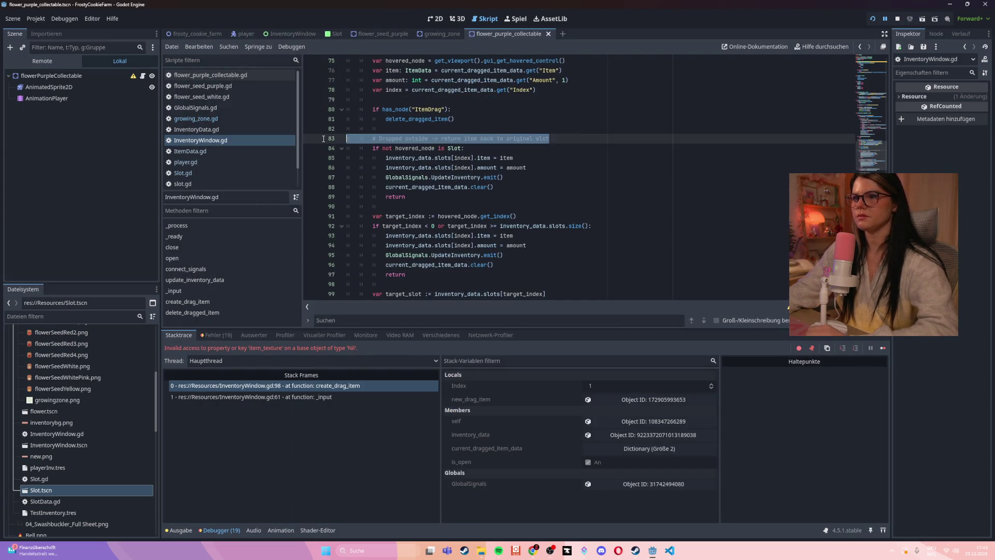
key(BackSpace)
key(BackSpace)
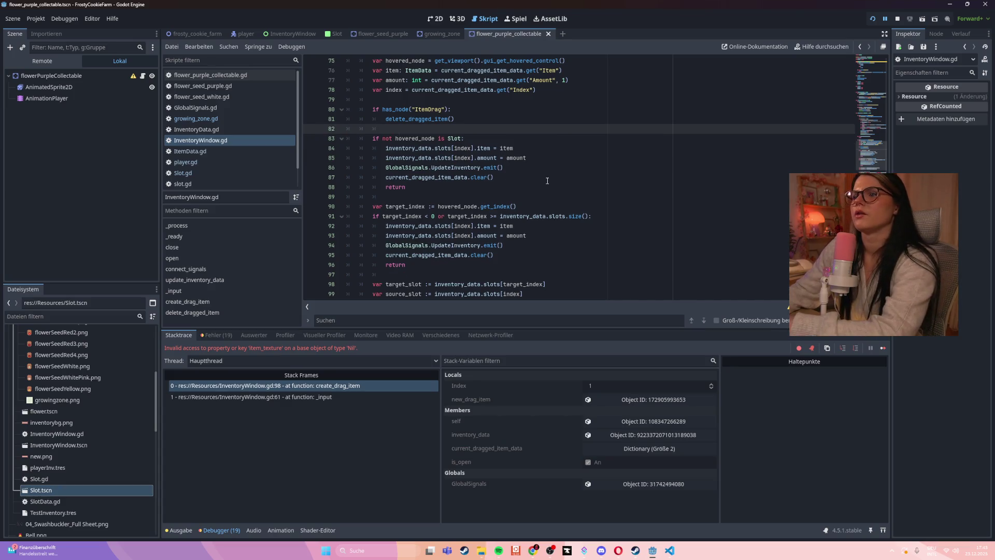
key(Down)
key(Down)
key(Down)
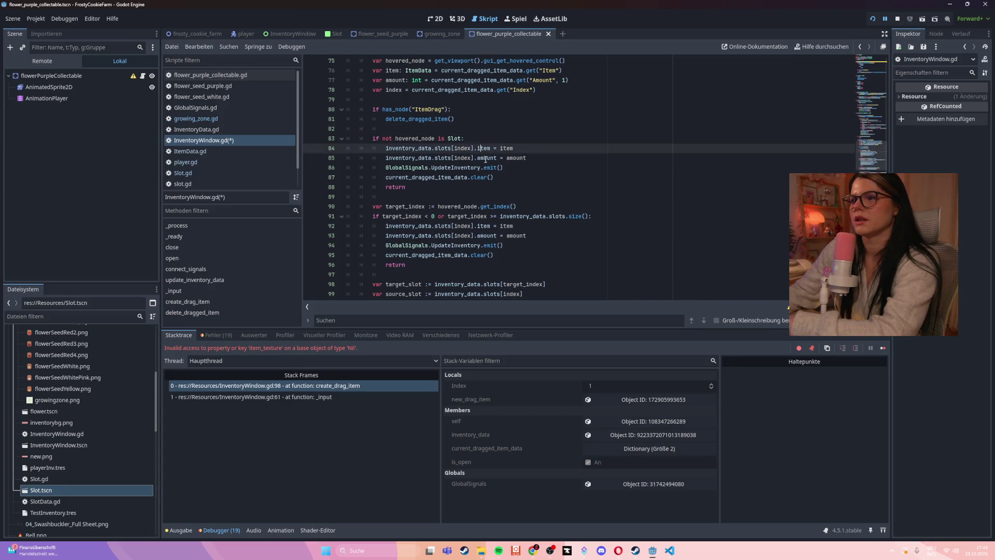
scroll(591, 222, up, 2)
scroll(590, 223, up, 1)
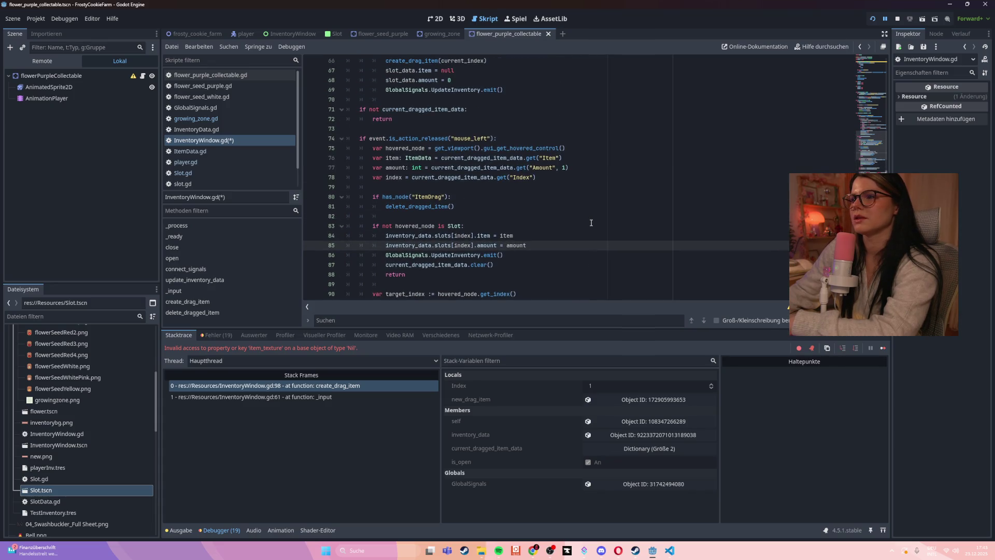
scroll(498, 225, up, 1)
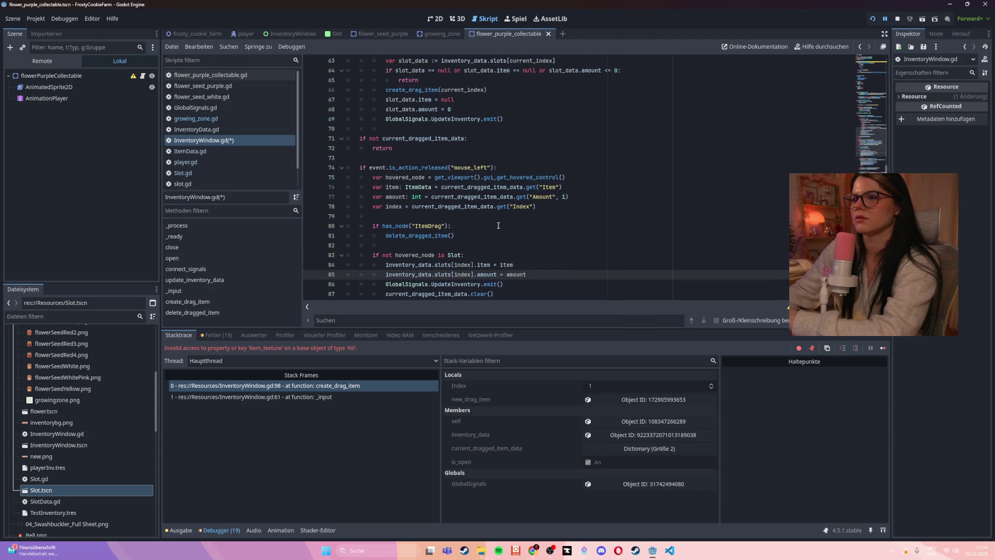